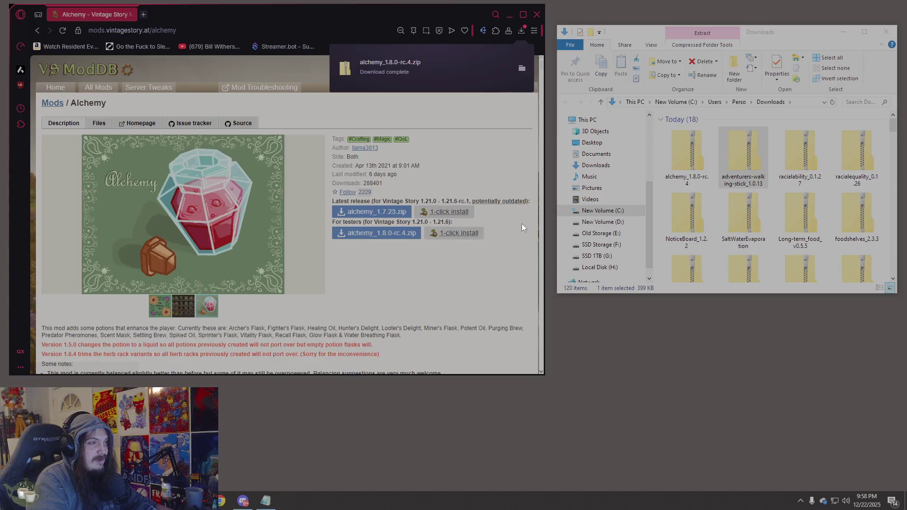
Delete the alchemy_1.8.0-rc.4 zip from Downloads and download alchemy_1.7.23.zip instead
{"action": "left_click", "coordinate": [678, 153]}
{"action": "key", "text": "Delete"}
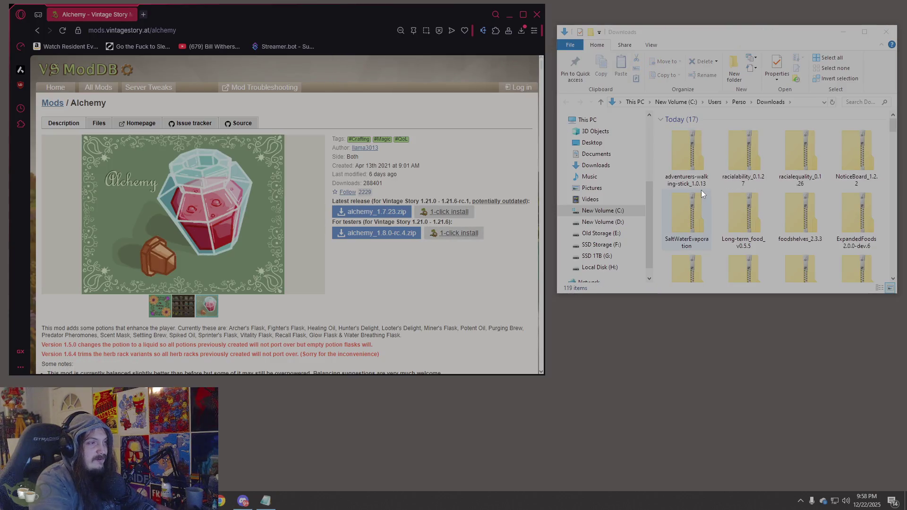
{"action": "left_click", "coordinate": [393, 216]}
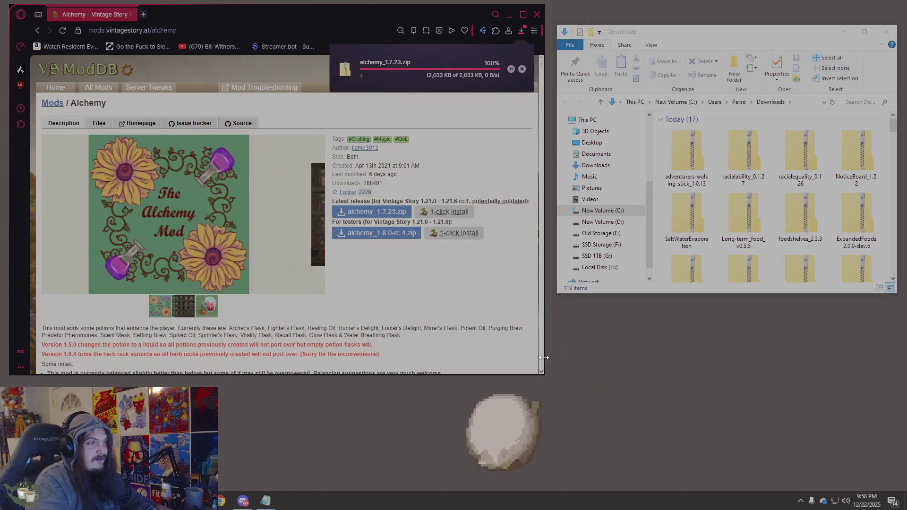
{"action": "left_click", "coordinate": [680, 149]}
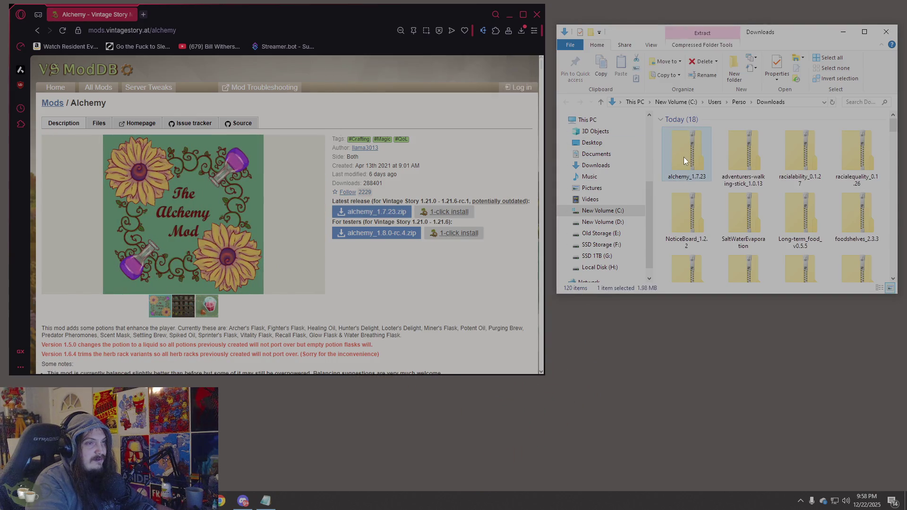
{"action": "mouse_move", "coordinate": [675, 154]}
{"action": "left_mouse_down"}
{"action": "mouse_move", "coordinate": [886, 174]}
{"action": "mouse_move", "coordinate": [457, 239]}
{"action": "left_mouse_up"}
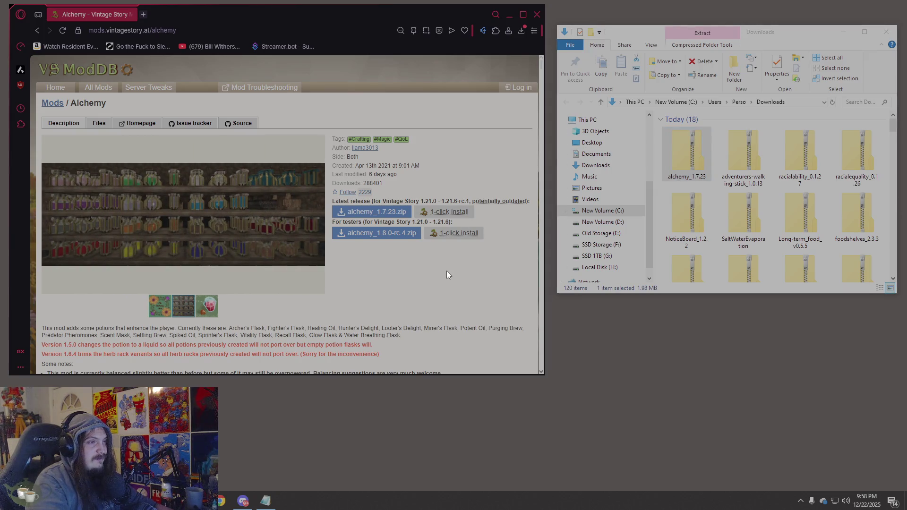
Switch back and forth between the Adventurer's Walking Stick and Alchemy mod pages
{"action": "left_click", "coordinate": [39, 31]}
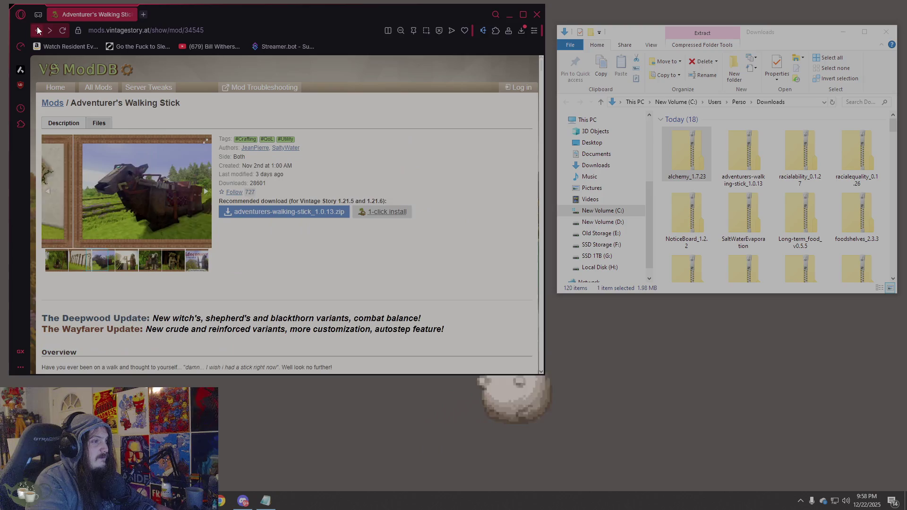
{"action": "left_click", "coordinate": [49, 30]}
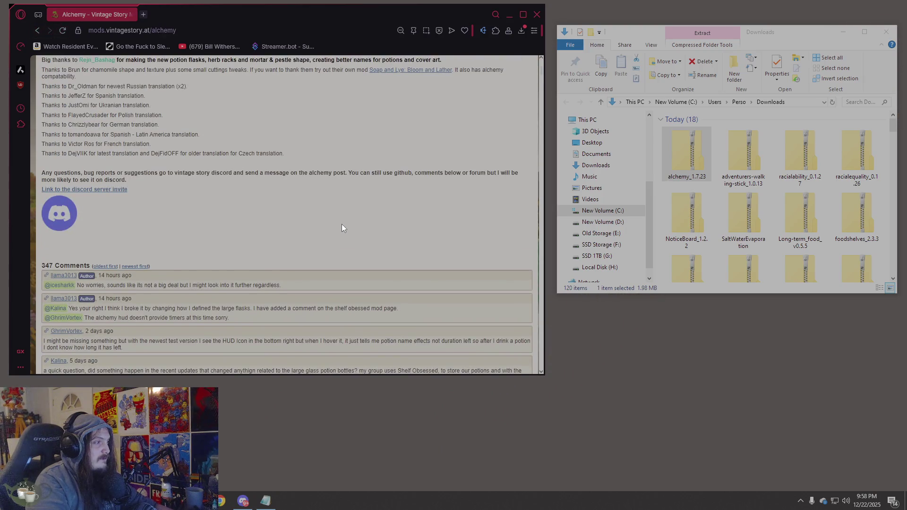
{"action": "scroll", "coordinate": [341, 224], "scroll_direction": "up", "scroll_amount": 15}
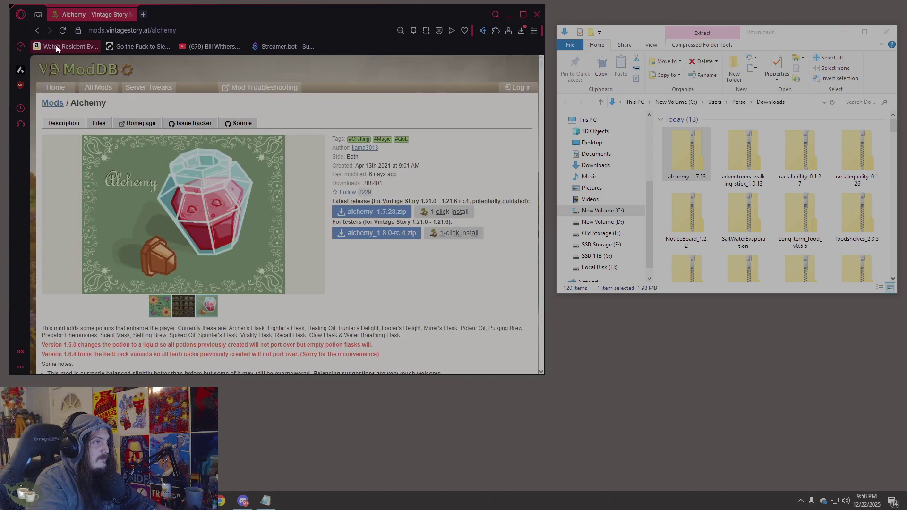
{"action": "left_click", "coordinate": [37, 31]}
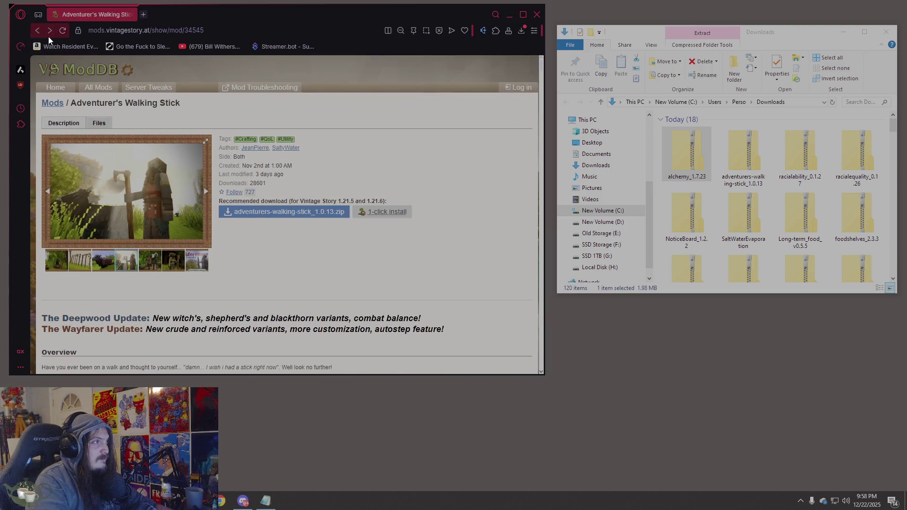
{"action": "left_click", "coordinate": [48, 31]}
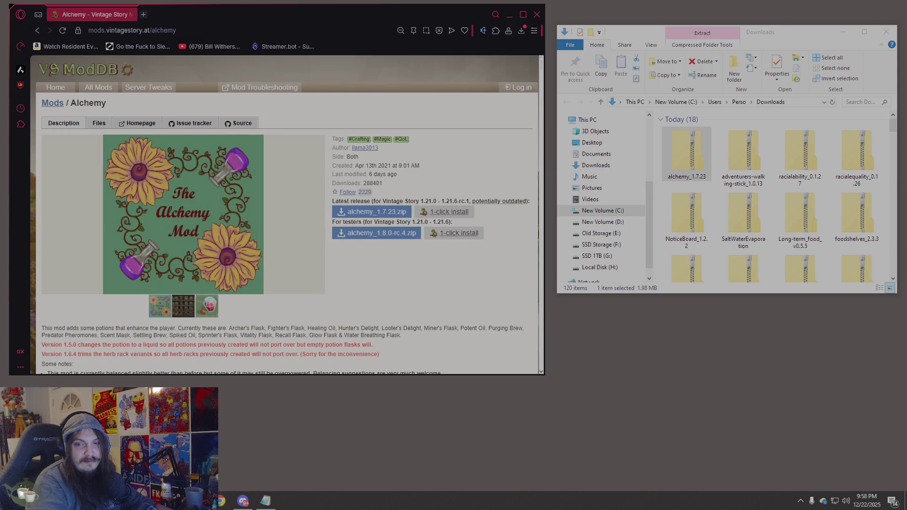
{"action": "left_click", "coordinate": [38, 31]}
{"action": "left_click", "coordinate": [49, 31]}
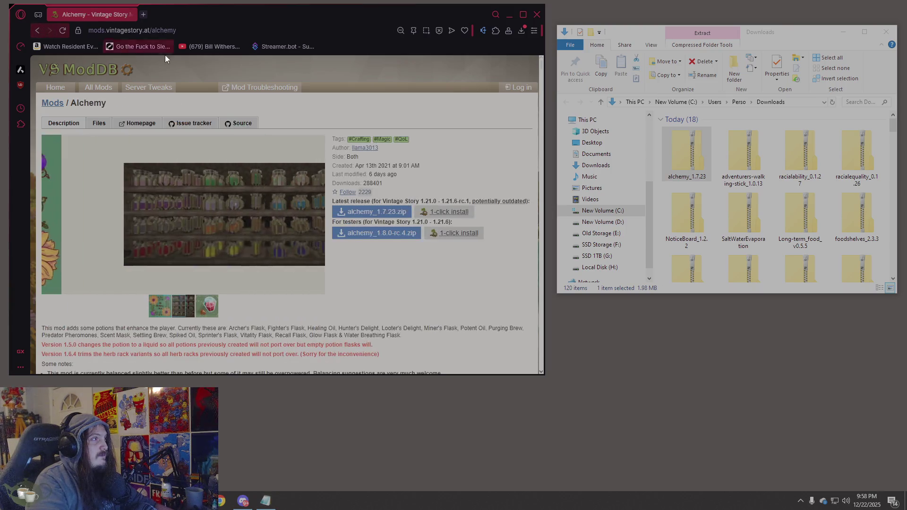
Change the page address to /ancientarmory to open the Ancient Armory mod page
{"action": "key", "text": "BackSpace"}
{"action": "key", "text": "BackSpace"}
{"action": "key", "text": "BackSpace"}
{"action": "type", "text": "ancientarmory"}
{"action": "key", "text": "Return"}
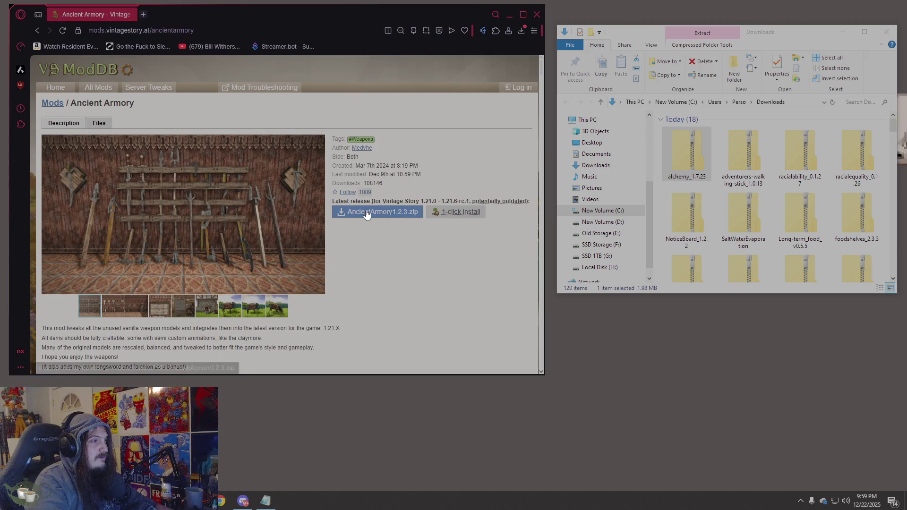
Download AncientArmory1.2.3.zip and open the Combat Overhaul: Armory mod page
{"action": "left_click", "coordinate": [367, 213]}
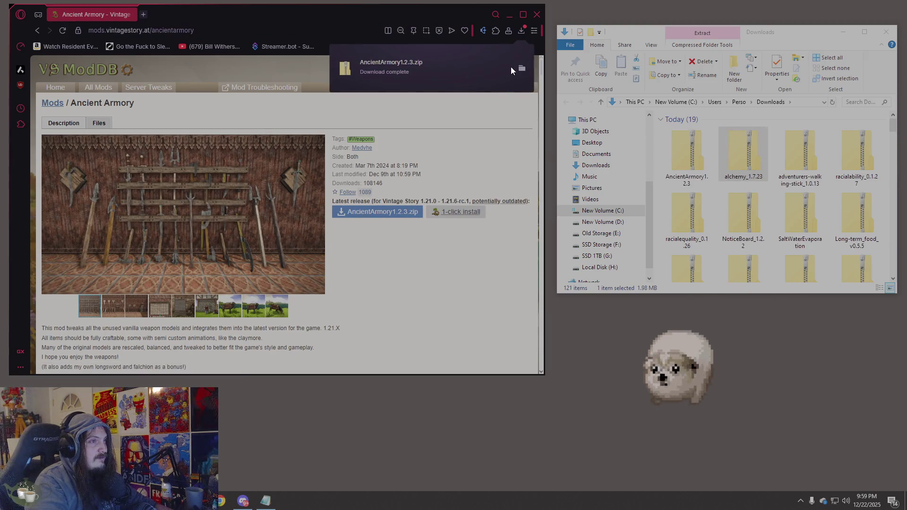
{"action": "left_click", "coordinate": [701, 152]}
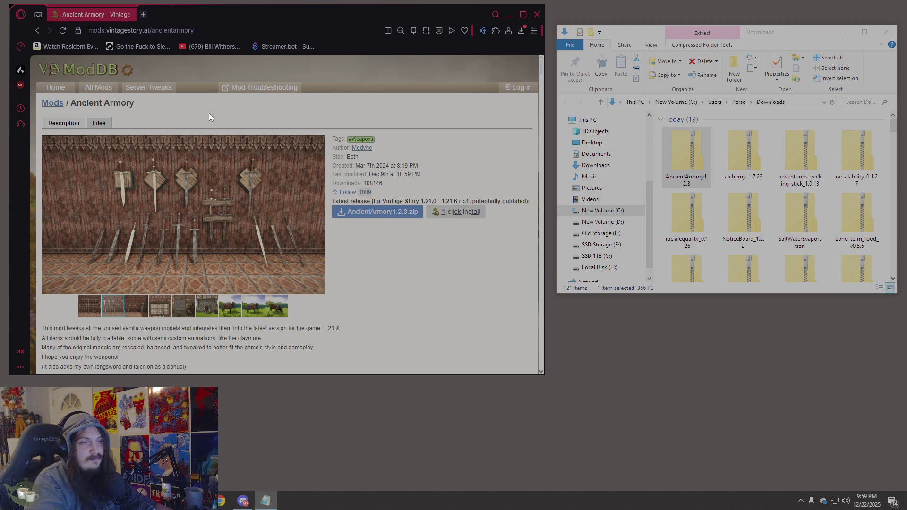
{"action": "left_click", "coordinate": [110, 31]}
{"action": "key", "text": "BackSpace"}
{"action": "key", "text": "BackSpace"}
{"action": "key", "text": "BackSpace"}
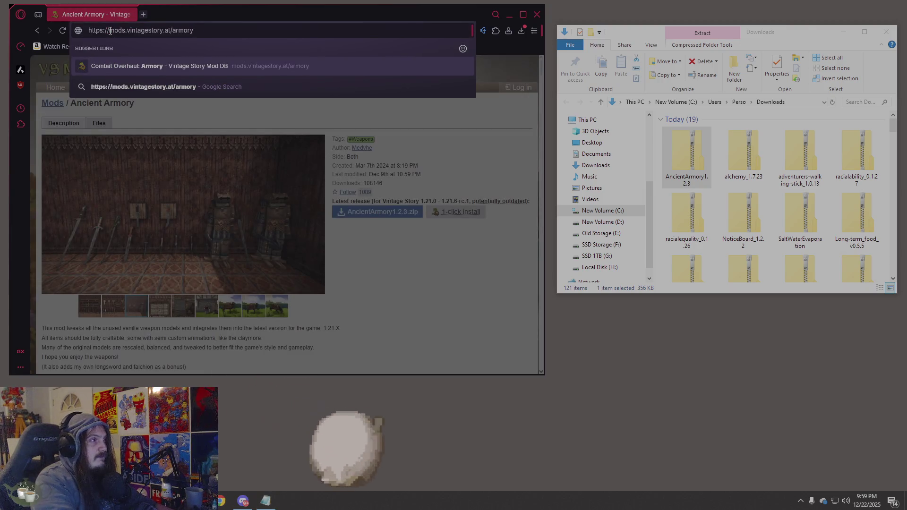
{"action": "key", "text": "Return"}
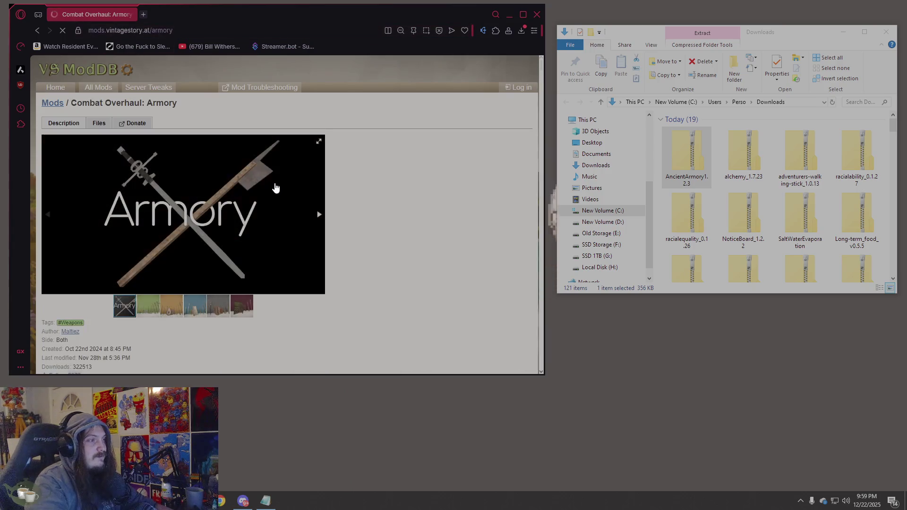
Download armory_1.6.2.zip into the Downloads folder
{"action": "scroll", "coordinate": [304, 248], "scroll_direction": "down", "scroll_amount": 5}
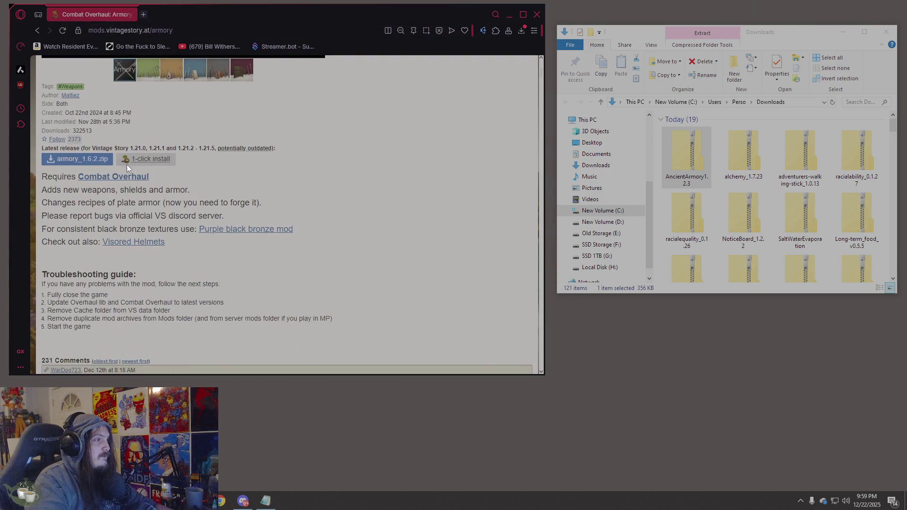
{"action": "left_click", "coordinate": [77, 159]}
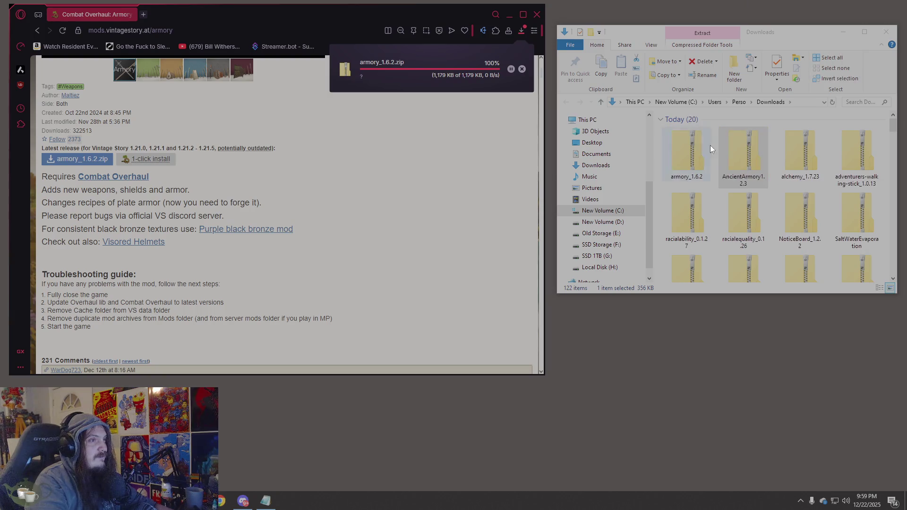
{"action": "left_click", "coordinate": [694, 152]}
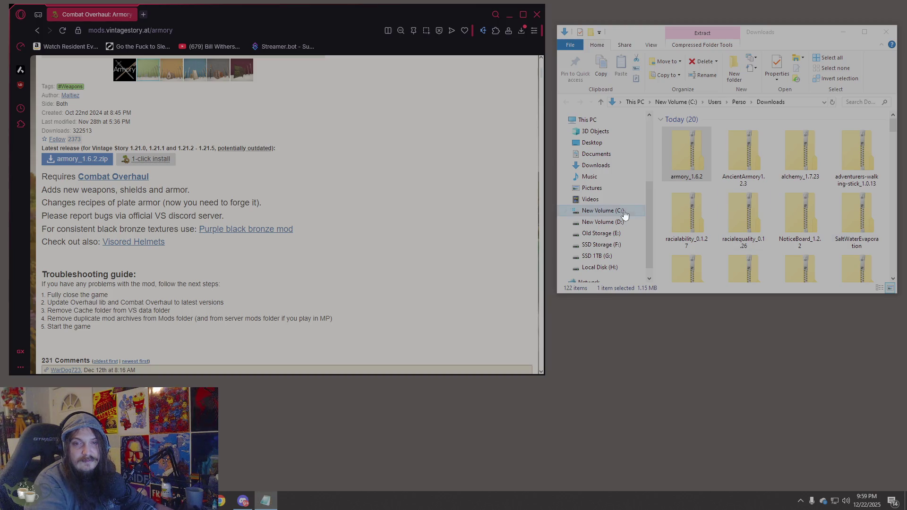
Revisit the Ancient Armory page and check its Mod Compatibility section
{"action": "double_click", "coordinate": [175, 28]}
{"action": "left_click", "coordinate": [176, 27]}
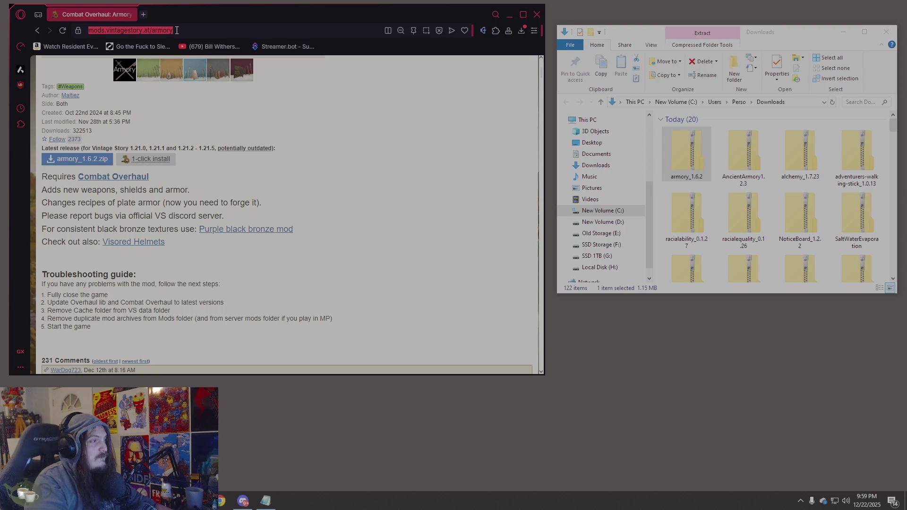
{"action": "left_click", "coordinate": [39, 31]}
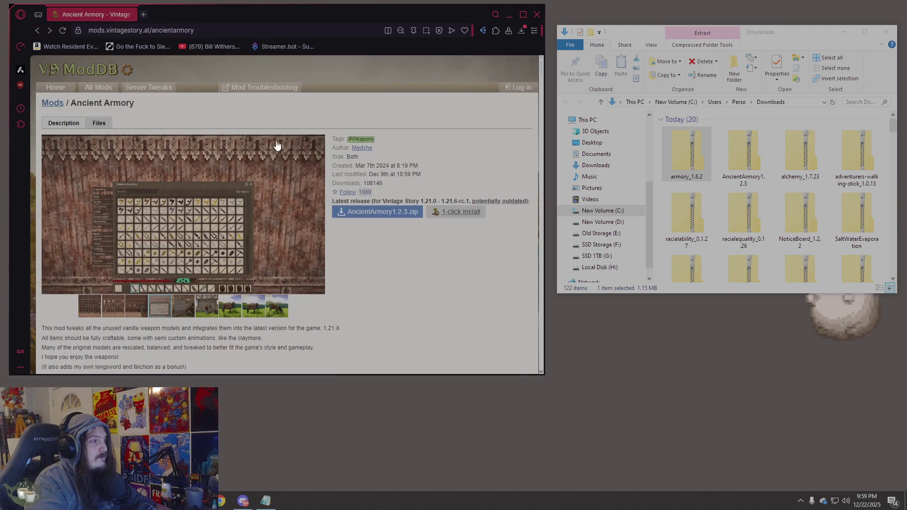
{"action": "scroll", "coordinate": [277, 144], "scroll_direction": "down", "scroll_amount": 4}
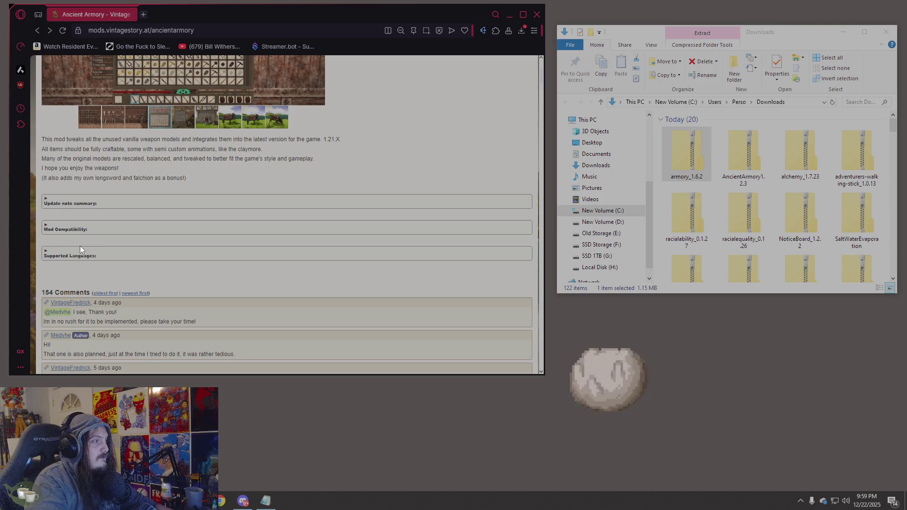
{"action": "left_click", "coordinate": [83, 231]}
{"action": "left_click", "coordinate": [83, 230]}
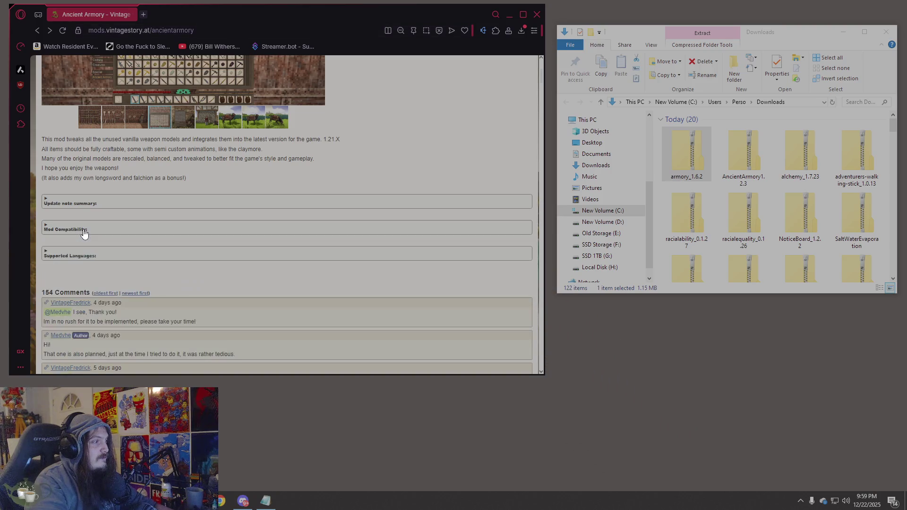
{"action": "scroll", "coordinate": [87, 212], "scroll_direction": "up", "scroll_amount": 4}
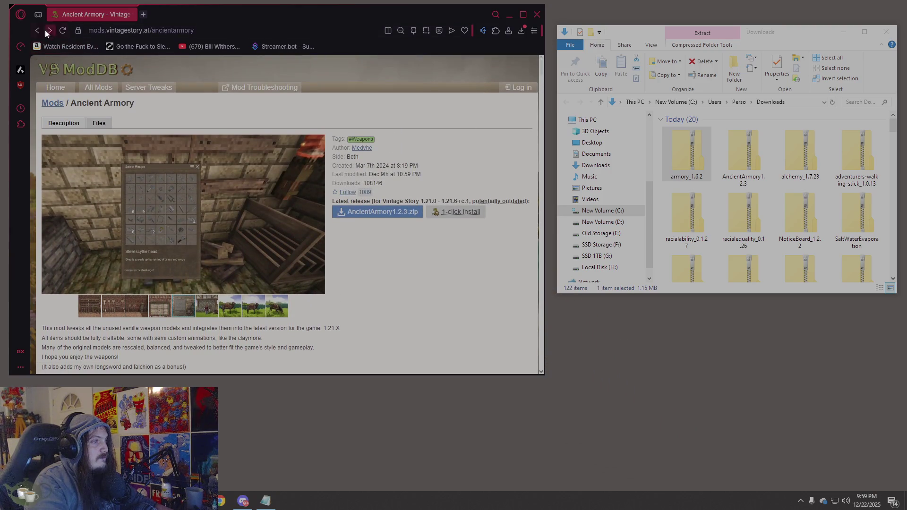
Browse back to the Alchemy page and forward to Armory, then paste the crossbows address
{"action": "left_click", "coordinate": [50, 29]}
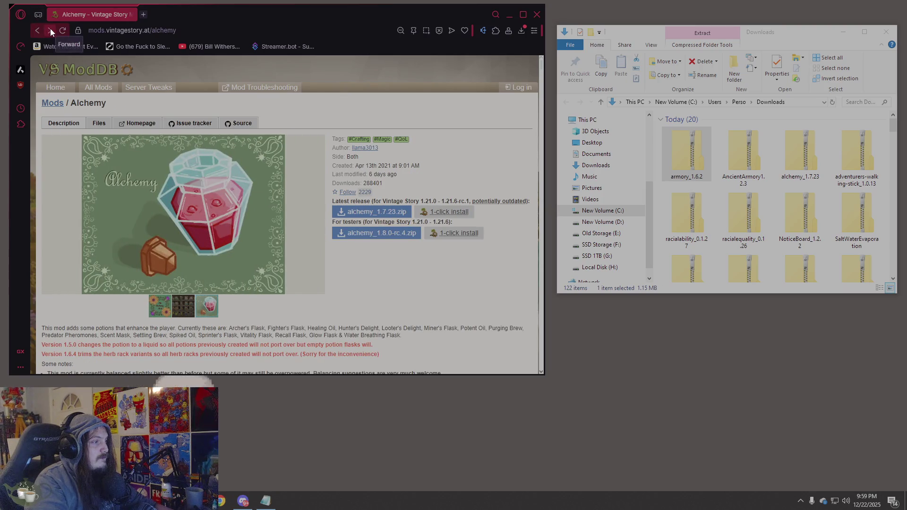
{"action": "scroll", "coordinate": [118, 137], "scroll_direction": "down", "scroll_amount": 3}
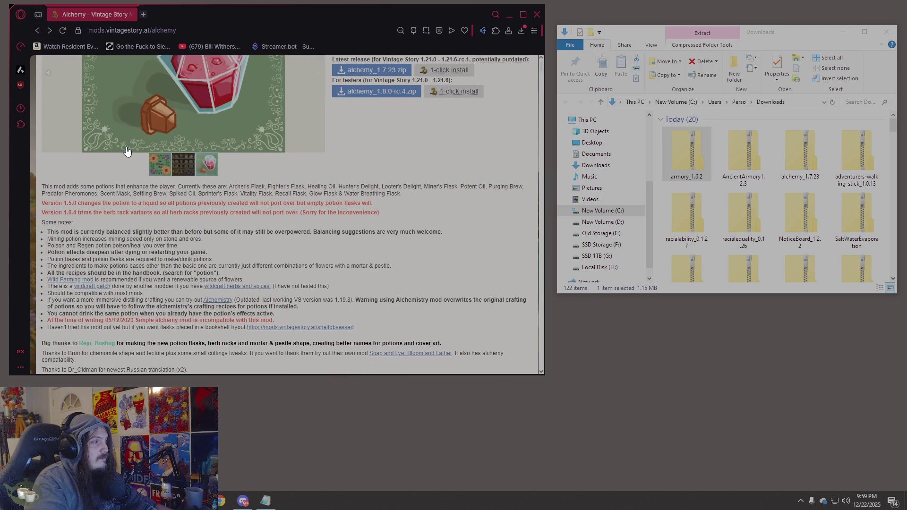
{"action": "scroll", "coordinate": [127, 150], "scroll_direction": "down", "scroll_amount": 3}
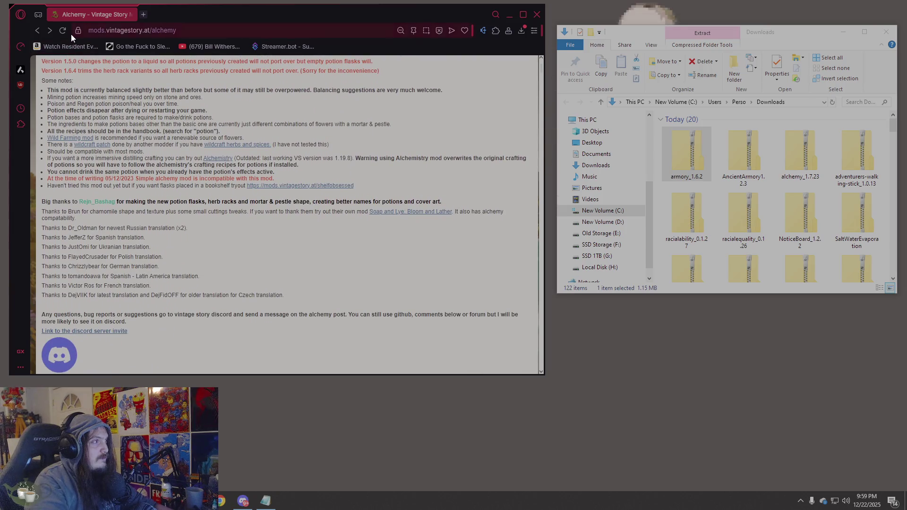
{"action": "left_click", "coordinate": [51, 31]}
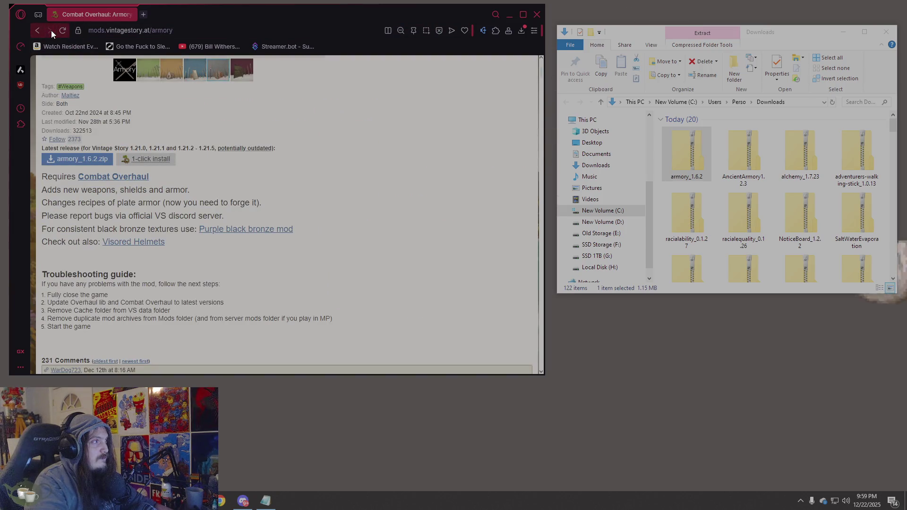
{"action": "scroll", "coordinate": [260, 203], "scroll_direction": "up", "scroll_amount": 5}
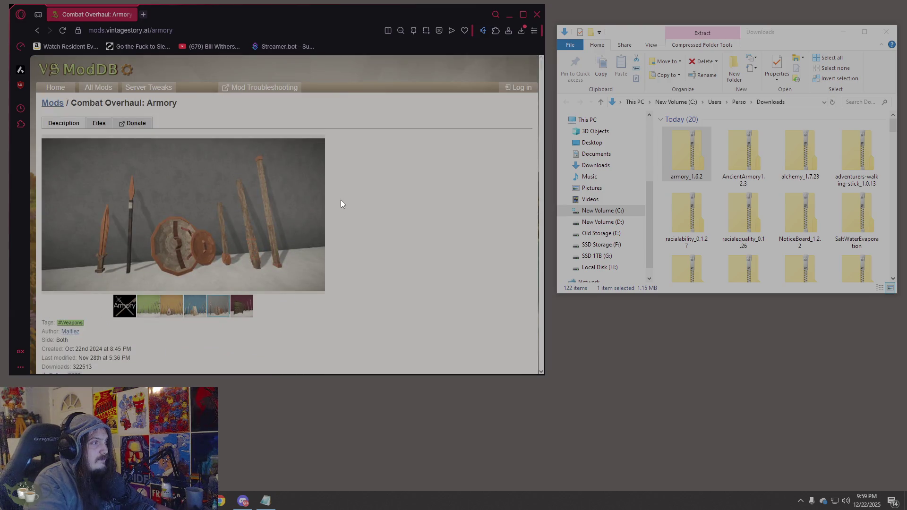
{"action": "scroll", "coordinate": [342, 204], "scroll_direction": "down", "scroll_amount": 5}
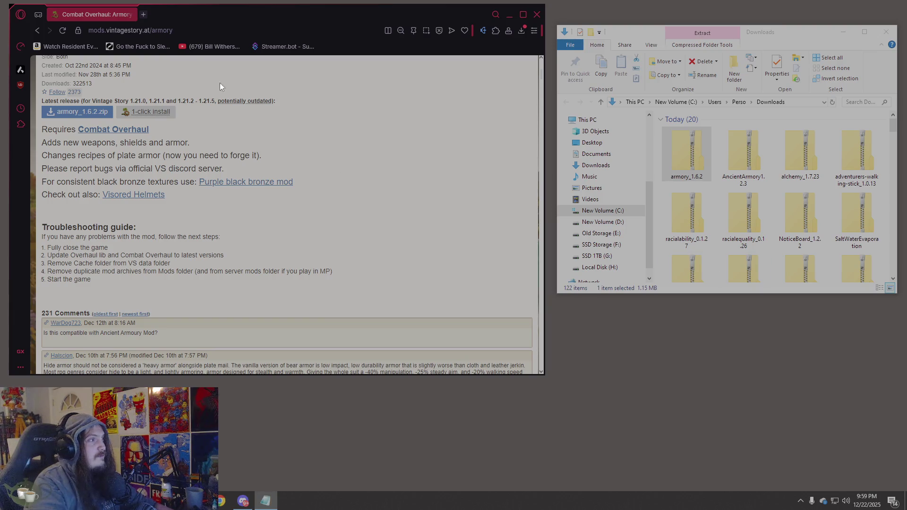
{"action": "left_click", "coordinate": [206, 30]}
{"action": "type", "text": "https://mods.vintagestory.at/crossbows"}
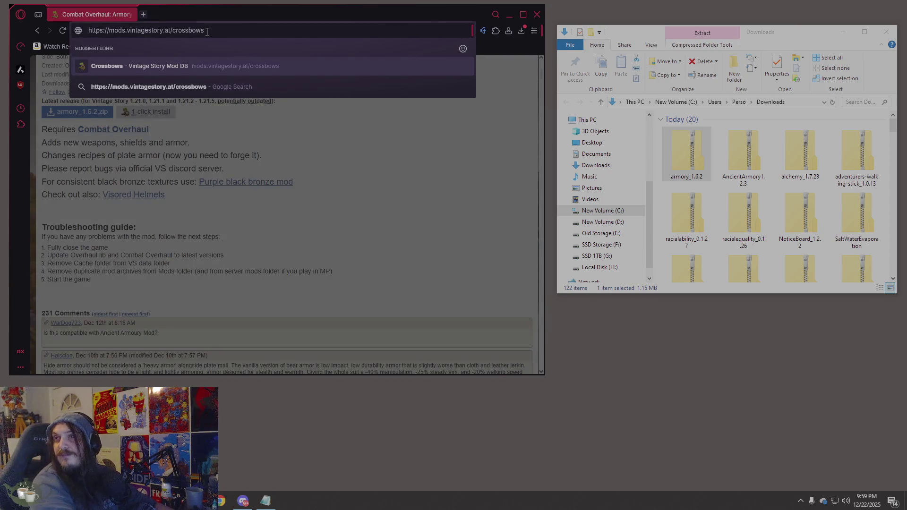
Load the Crossbows page, then open Quivers And Sheaths and download quiversandsheaths_0.6.6.zip
{"action": "key", "text": "Return"}
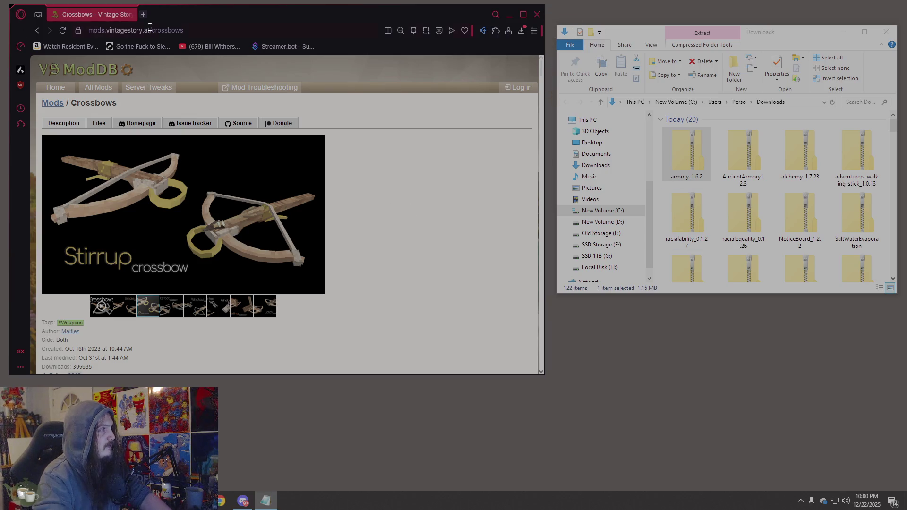
{"action": "left_click", "coordinate": [264, 30]}
{"action": "type", "text": "https://mods.vintagestory.at/quiversandsheaths"}
{"action": "key", "text": "Return"}
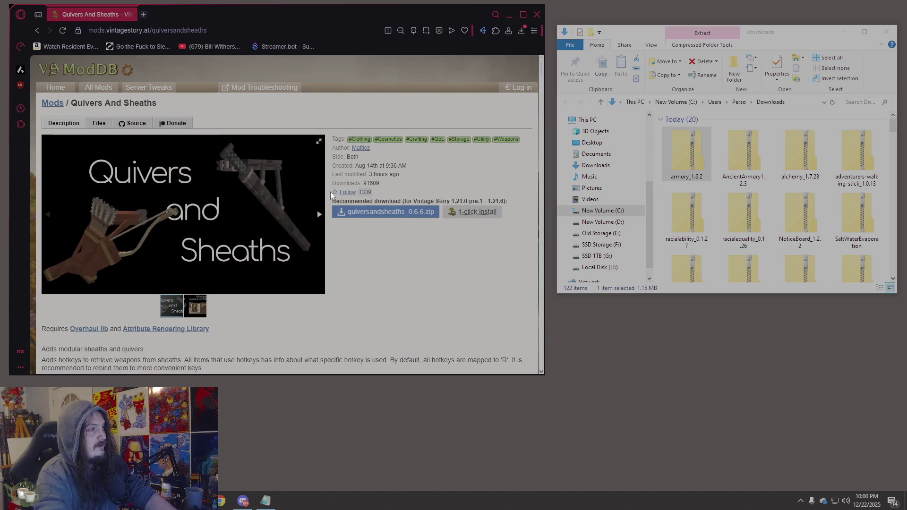
{"action": "left_click", "coordinate": [397, 215]}
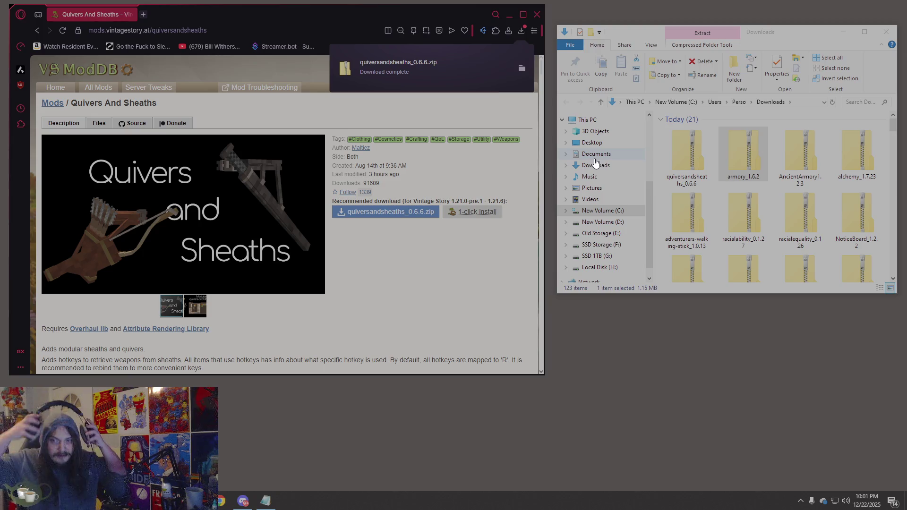
{"action": "left_click", "coordinate": [687, 157]}
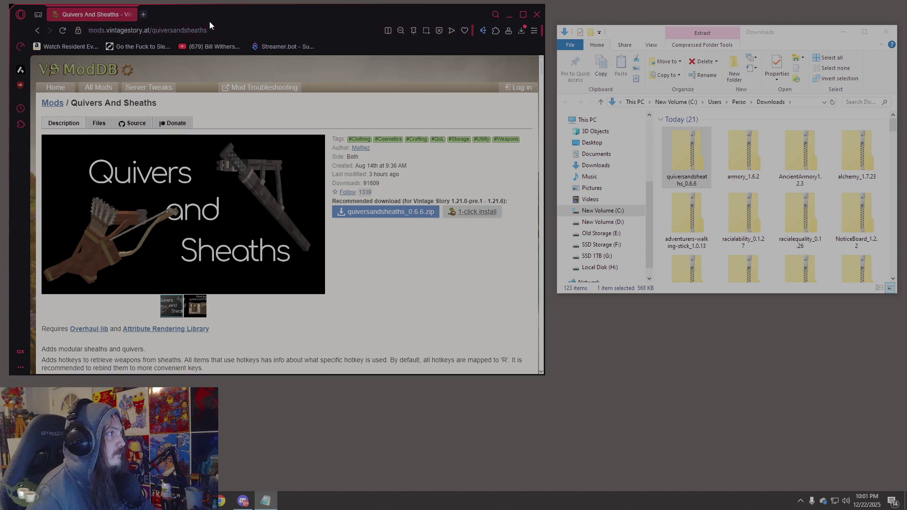
Open the Crossbows mod page and download maltiezcrossbows_1.6.8.zip
{"action": "double_click", "coordinate": [189, 29]}
{"action": "key", "text": "ctrl+v"}
{"action": "key", "text": "ctrl+a"}
{"action": "type", "text": "https://mods.vintagestory.at/crossbows"}
{"action": "key", "text": "Return"}
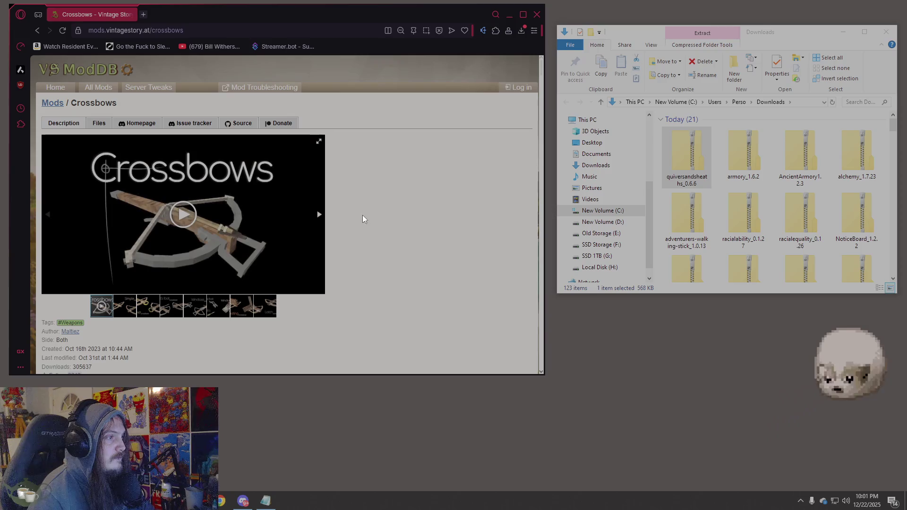
{"action": "scroll", "coordinate": [407, 162], "scroll_direction": "down", "scroll_amount": 4}
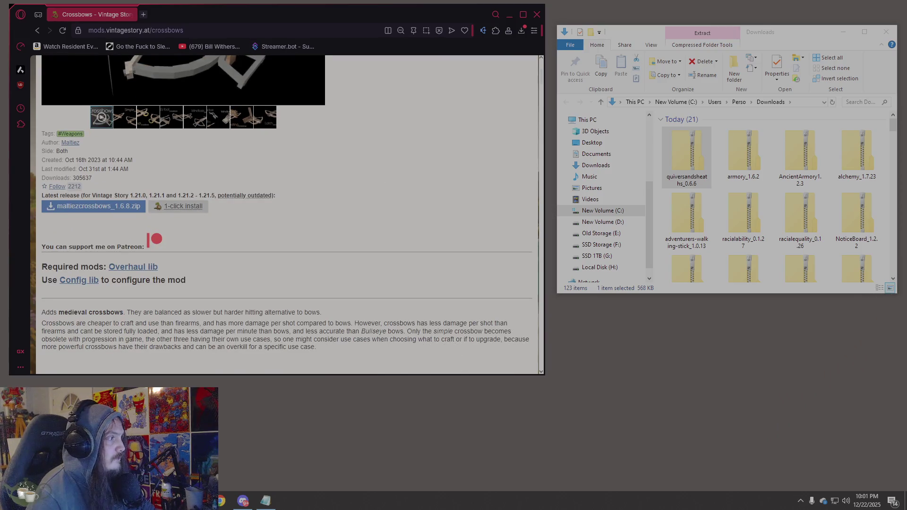
{"action": "left_click", "coordinate": [101, 211]}
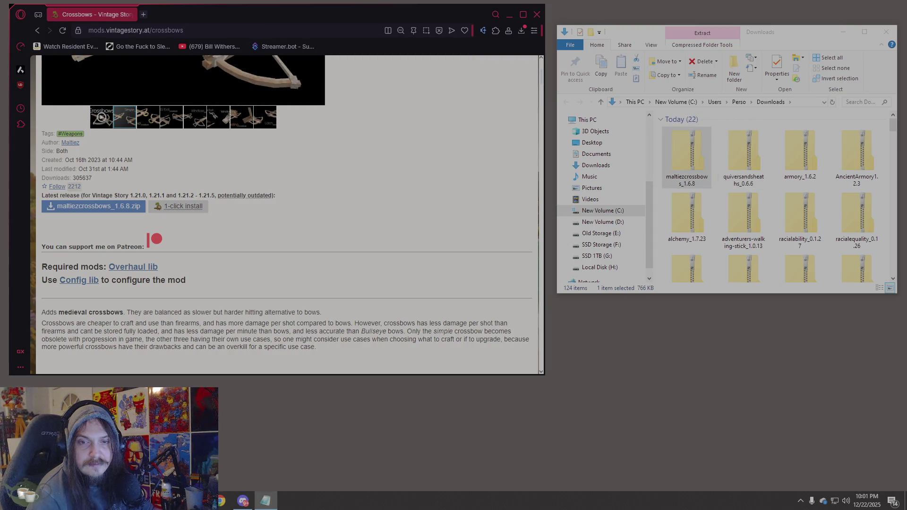
Open the Castaway mod page (mod 27701) and download castaway.zip
{"action": "left_click", "coordinate": [240, 33]}
{"action": "type", "text": "https://mods.vintagestory.at/show/mod/27701"}
{"action": "key", "text": "Return"}
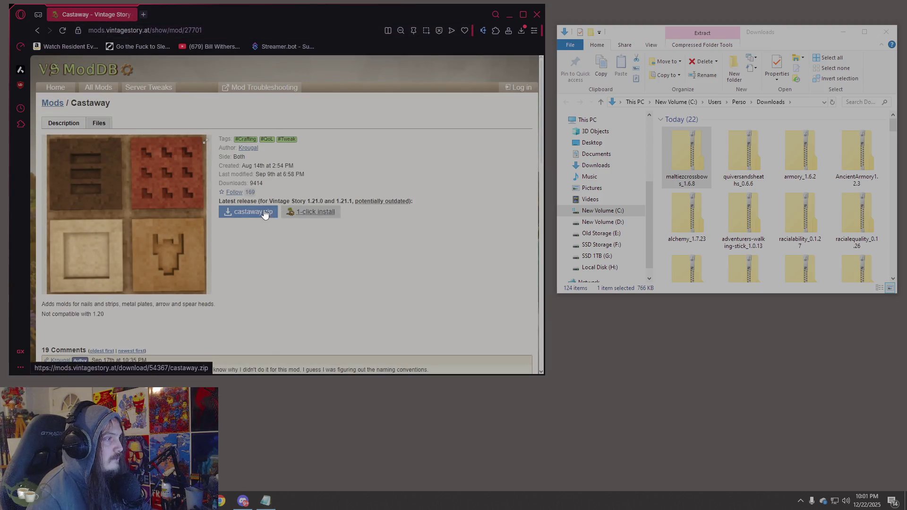
{"action": "left_click", "coordinate": [265, 213]}
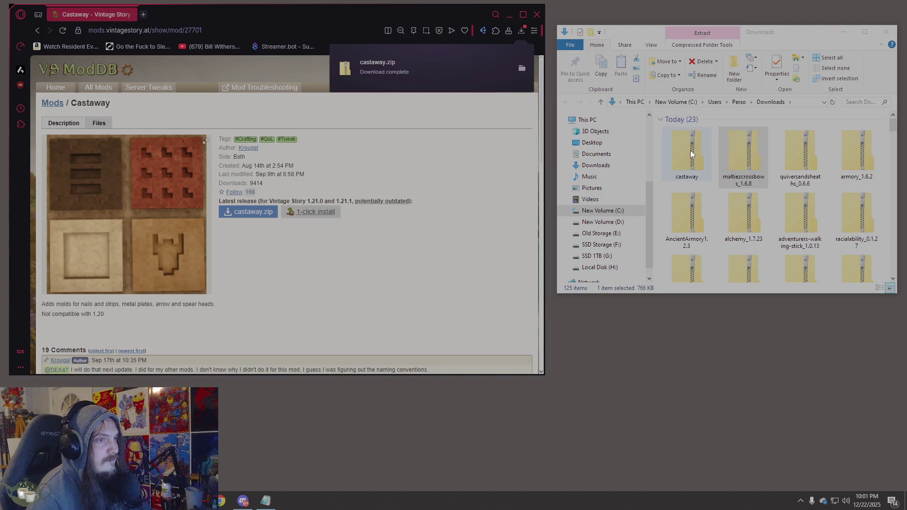
{"action": "left_click", "coordinate": [673, 151]}
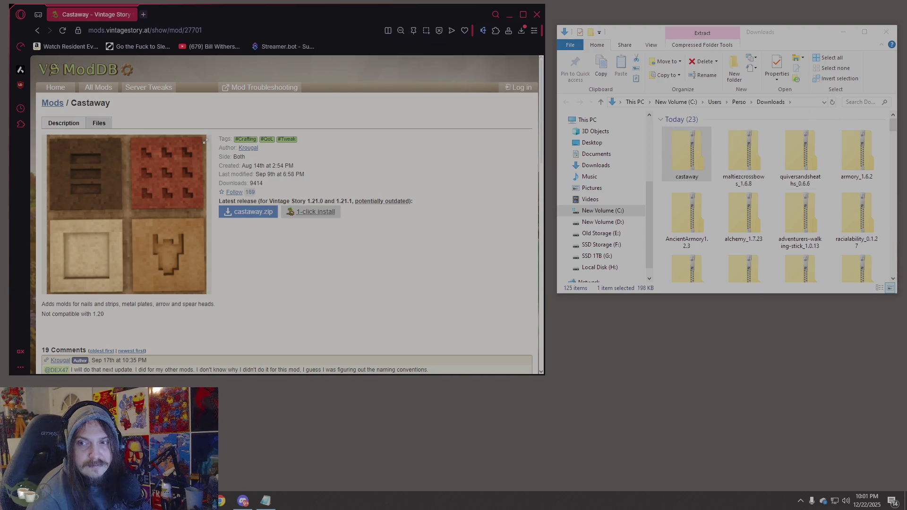
{"action": "scroll", "coordinate": [374, 234], "scroll_direction": "down", "scroll_amount": 5}
{"action": "scroll", "coordinate": [370, 222], "scroll_direction": "up", "scroll_amount": 3}
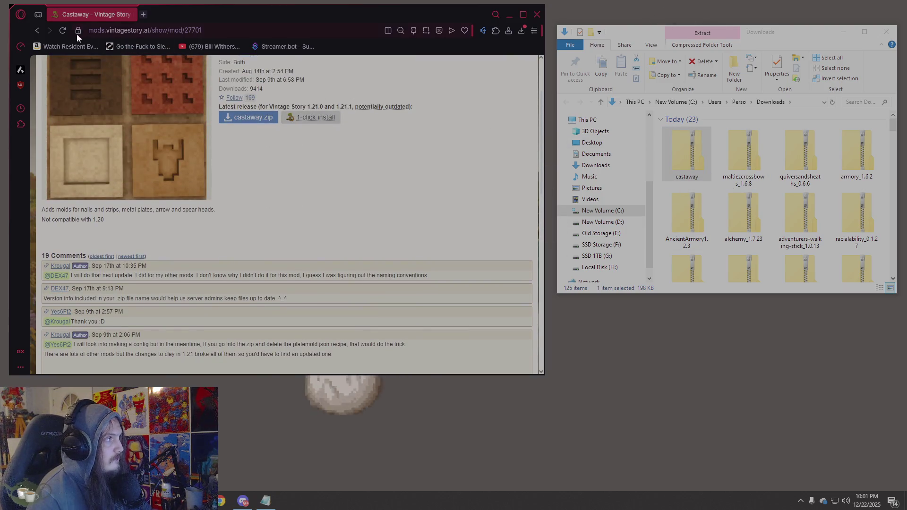
Return to the Crossbows page and open its required Overhaul lib mod page
{"action": "left_click", "coordinate": [38, 30]}
{"action": "scroll", "coordinate": [285, 126], "scroll_direction": "down", "scroll_amount": 1}
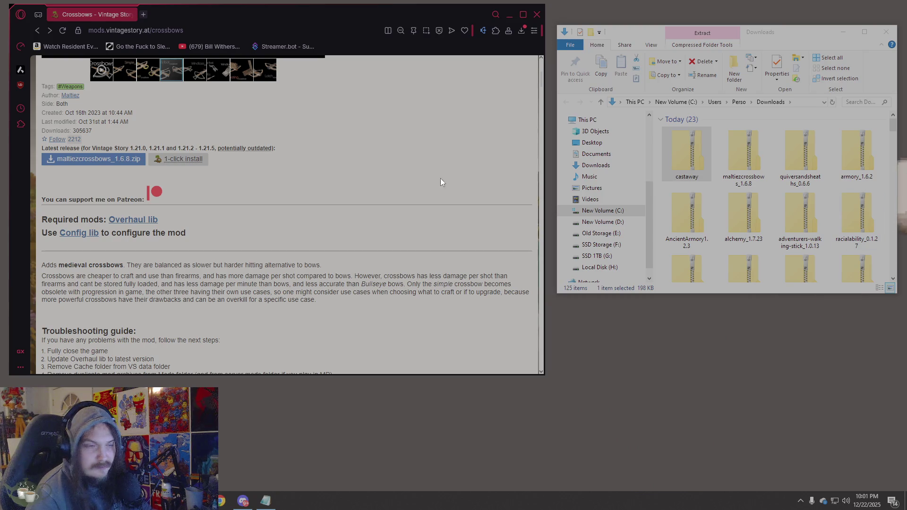
{"action": "left_click", "coordinate": [145, 220]}
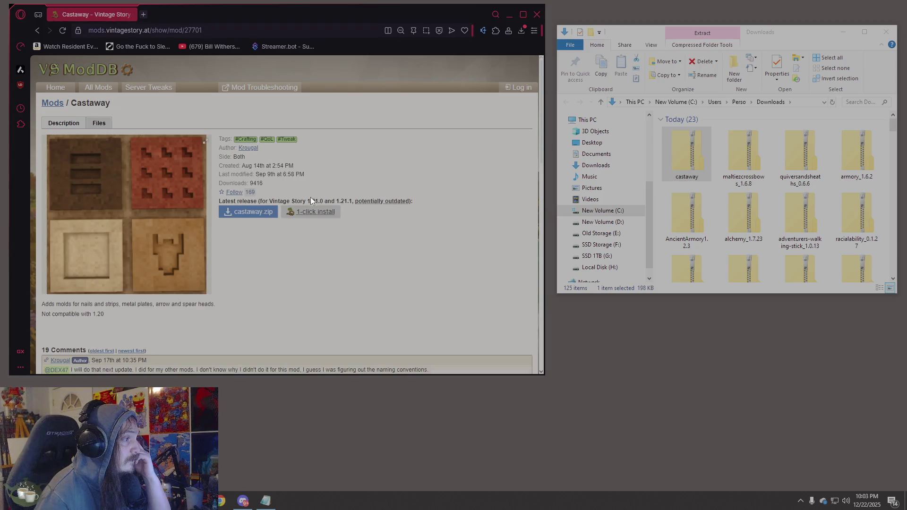
{"action": "left_click_drag", "start_coordinate": [310, 197], "coordinate": [352, 197]}
{"action": "left_click", "coordinate": [398, 241]}
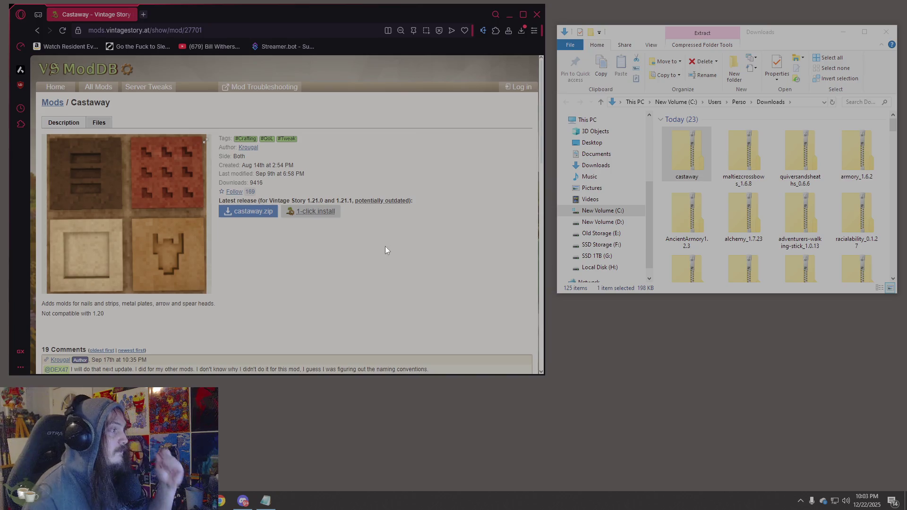
{"action": "scroll", "coordinate": [385, 247], "scroll_direction": "down", "scroll_amount": 2}
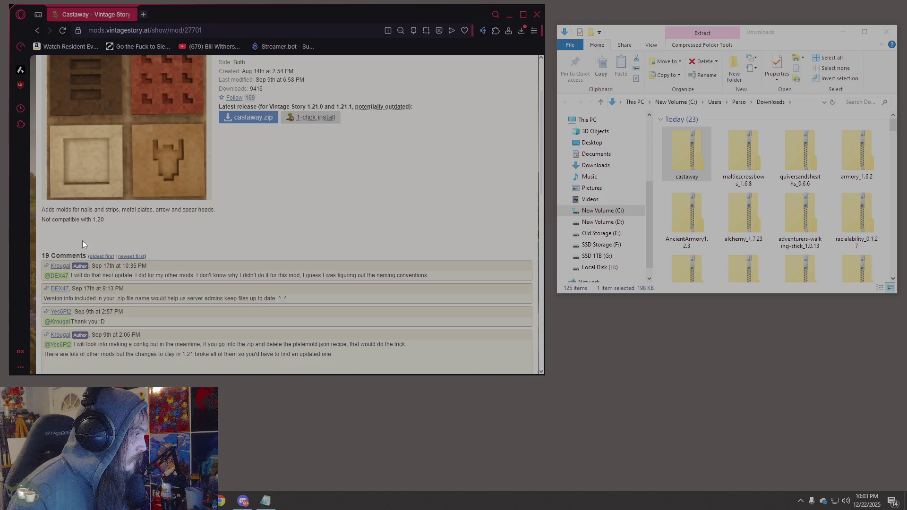
{"action": "left_click_drag", "start_coordinate": [104, 220], "coordinate": [93, 220]}
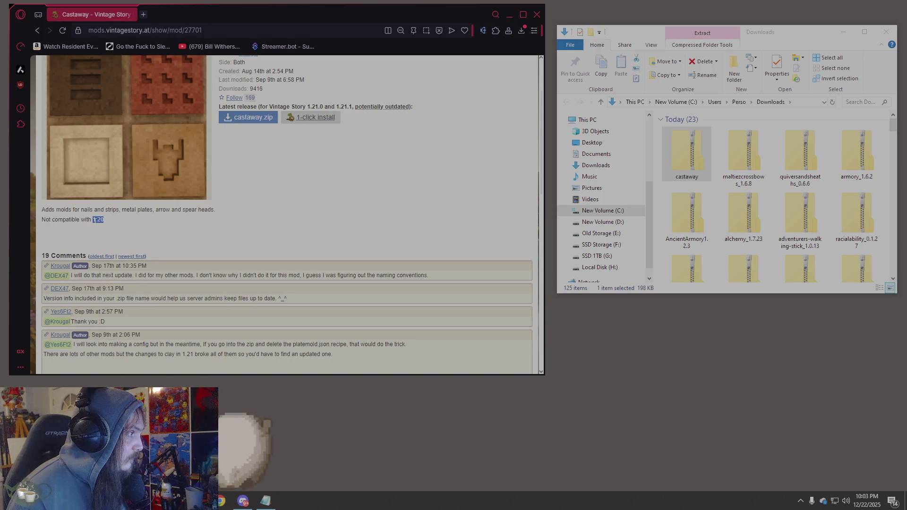
{"action": "right_click", "coordinate": [97, 220]}
{"action": "left_click_drag", "start_coordinate": [219, 107], "coordinate": [327, 107]}
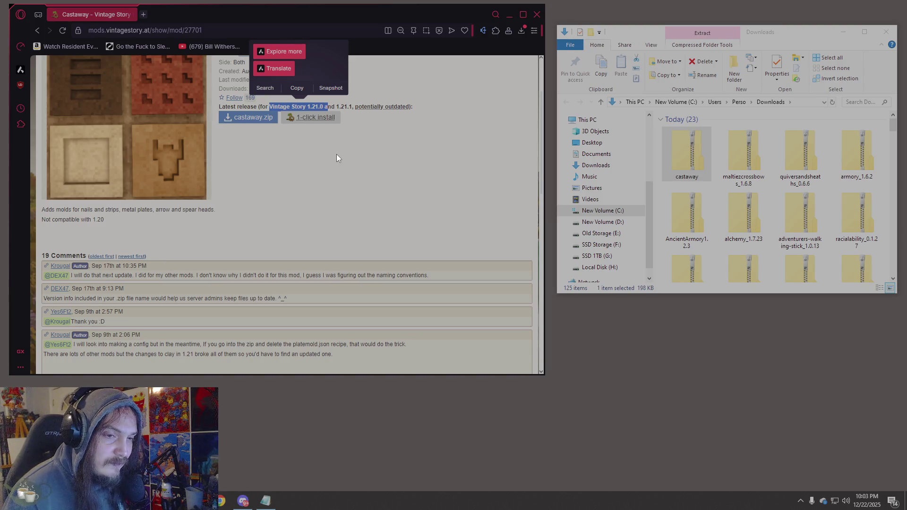
{"action": "left_click", "coordinate": [305, 144]}
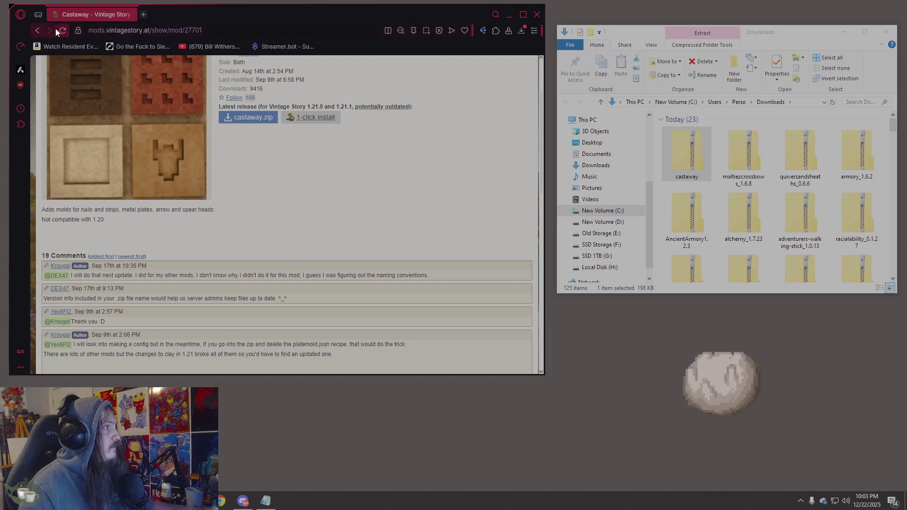
{"action": "left_click", "coordinate": [41, 31]}
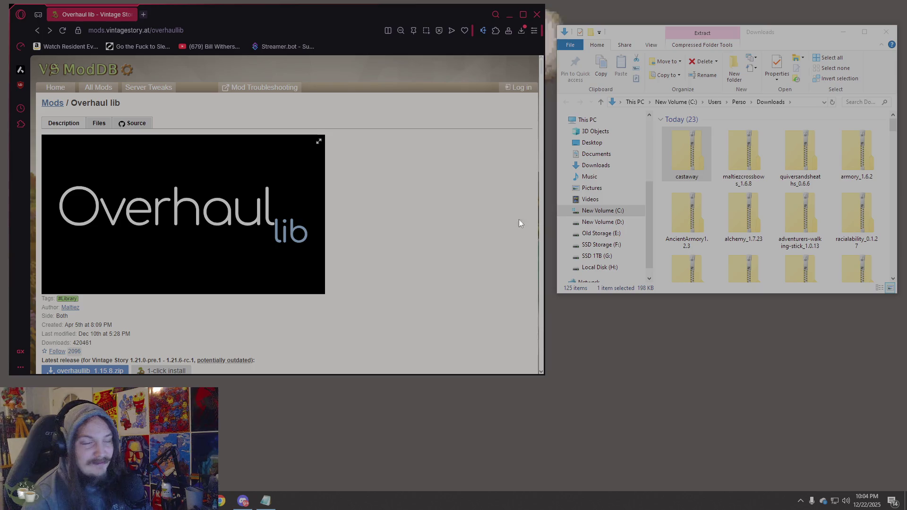
Revisit Crossbows, open Overhaul lib to copy its address, then return to Crossbows
{"action": "scroll", "coordinate": [119, 71], "scroll_direction": "down", "scroll_amount": 2}
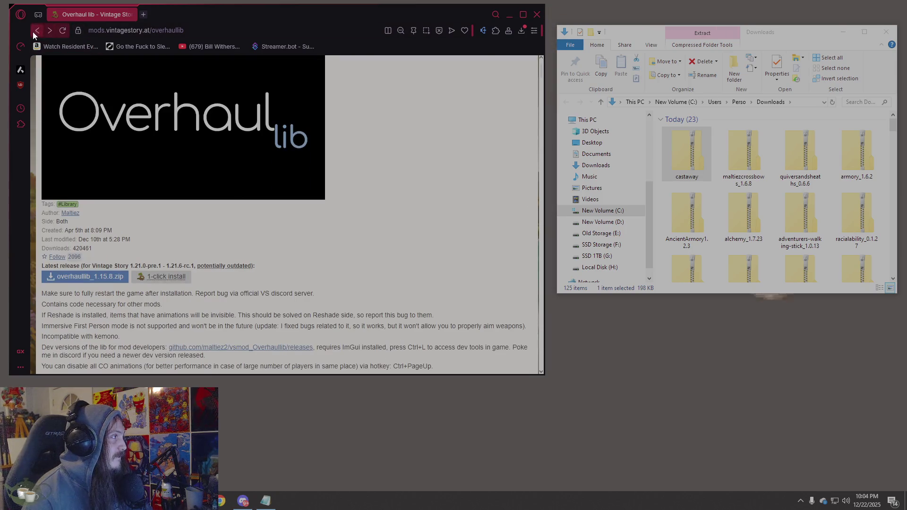
{"action": "left_click", "coordinate": [37, 31]}
{"action": "scroll", "coordinate": [224, 206], "scroll_direction": "down", "scroll_amount": 4}
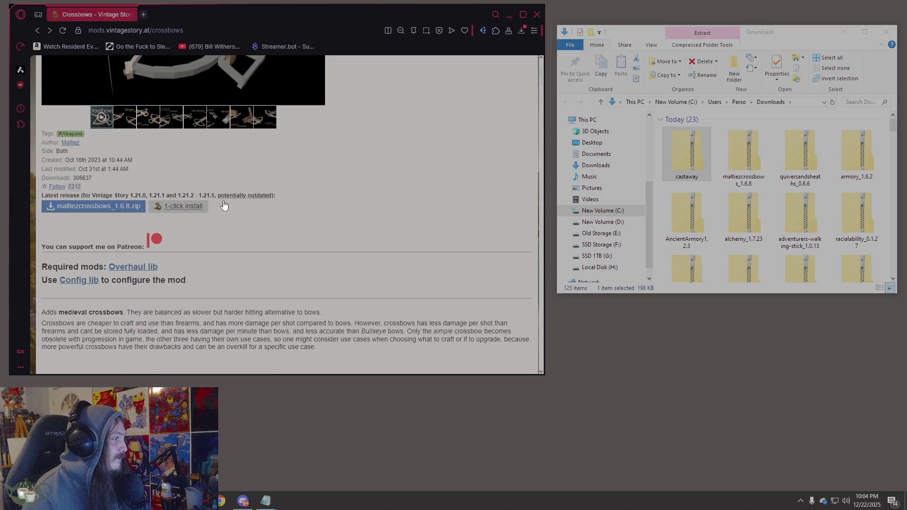
{"action": "left_click", "coordinate": [128, 267]}
{"action": "left_click", "coordinate": [231, 31]}
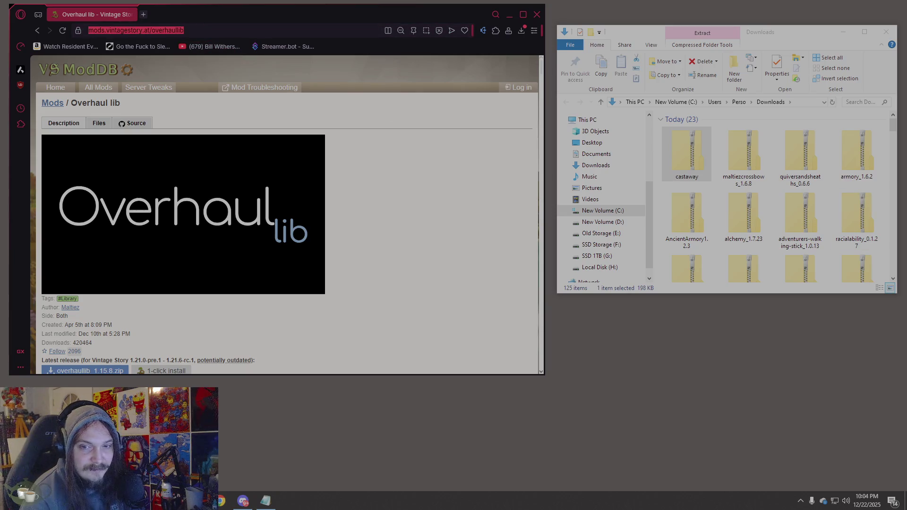
{"action": "key", "text": "alt+Tab"}
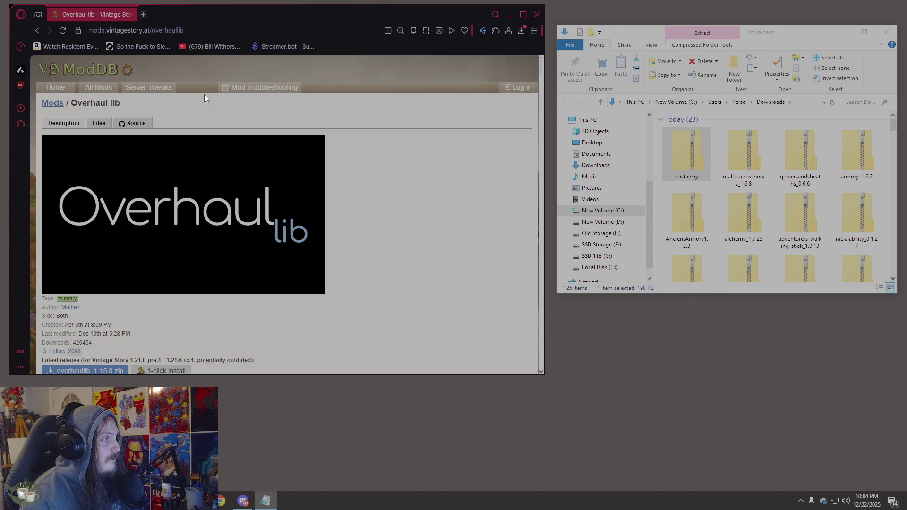
{"action": "left_click", "coordinate": [39, 30]}
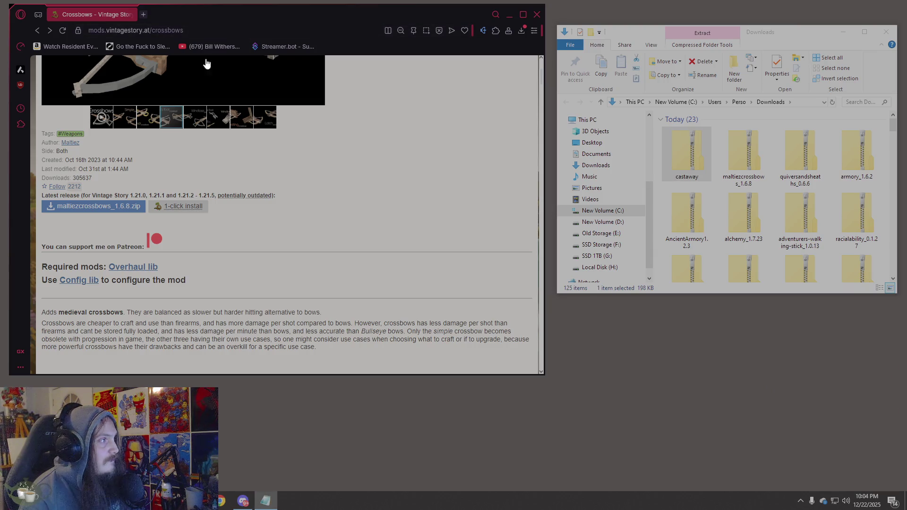
{"action": "scroll", "coordinate": [306, 167], "scroll_direction": "up", "scroll_amount": 4}
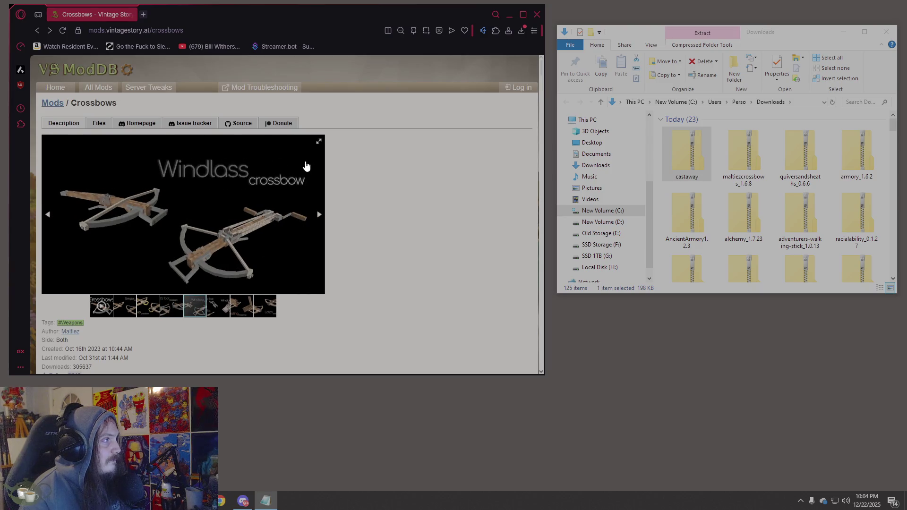
{"action": "scroll", "coordinate": [307, 167], "scroll_direction": "down", "scroll_amount": 4}
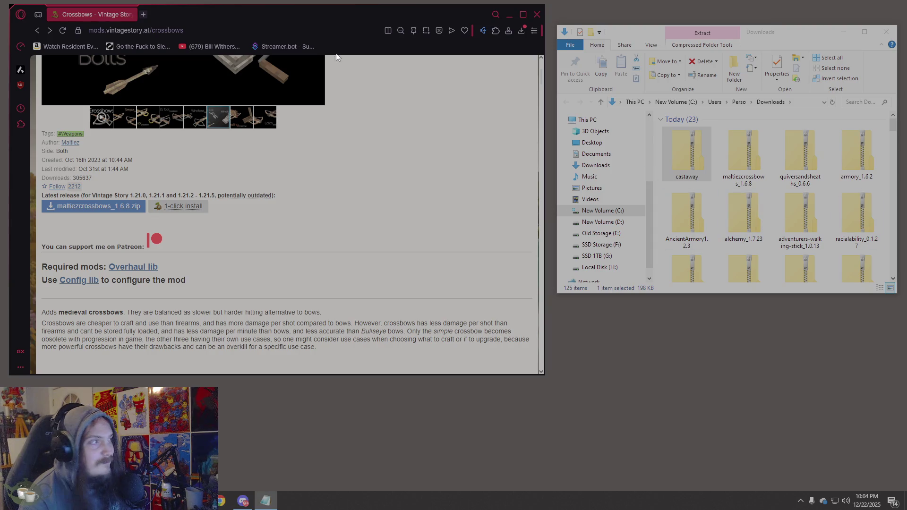
Paste the mod/27701 address and open the Castaway mod page
{"action": "left_click", "coordinate": [313, 31]}
{"action": "type", "text": "https://mods.vintagestory.at/show/mod/27701"}
{"action": "key", "text": "ctrl+a"}
{"action": "type", "text": "https://mods.vintagestory.at/show/mod/27701"}
{"action": "left_click", "coordinate": [233, 67]}
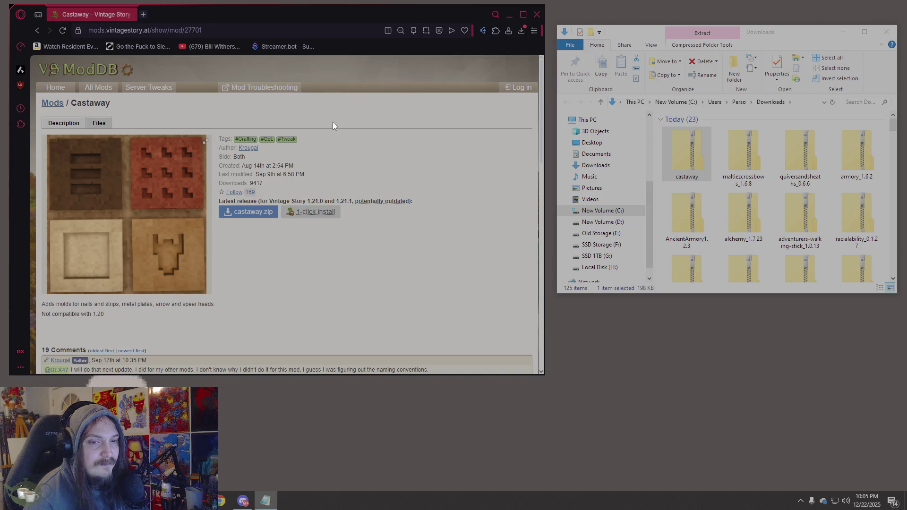
Download drunklingsstonewarejug_1.0.1.zip from its mod page, then paste the Eternal Seraphim Backpacks address
{"action": "left_click", "coordinate": [212, 29]}
{"action": "type", "text": "https://mods.vintagestory.at/show/mod/34724"}
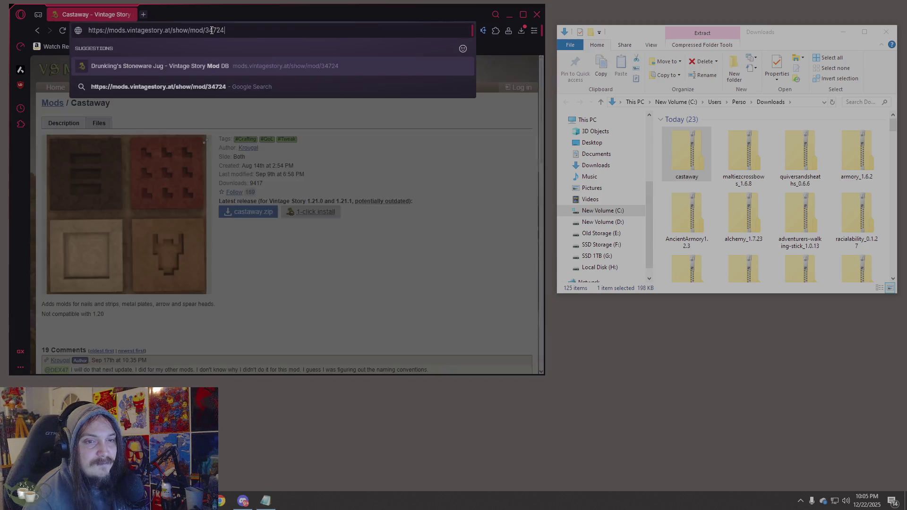
{"action": "key", "text": "Return"}
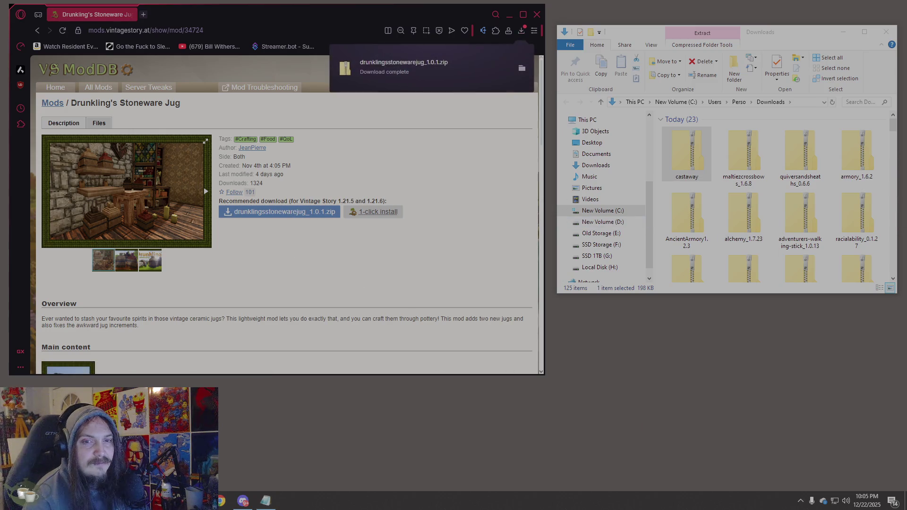
{"action": "left_click", "coordinate": [708, 162]}
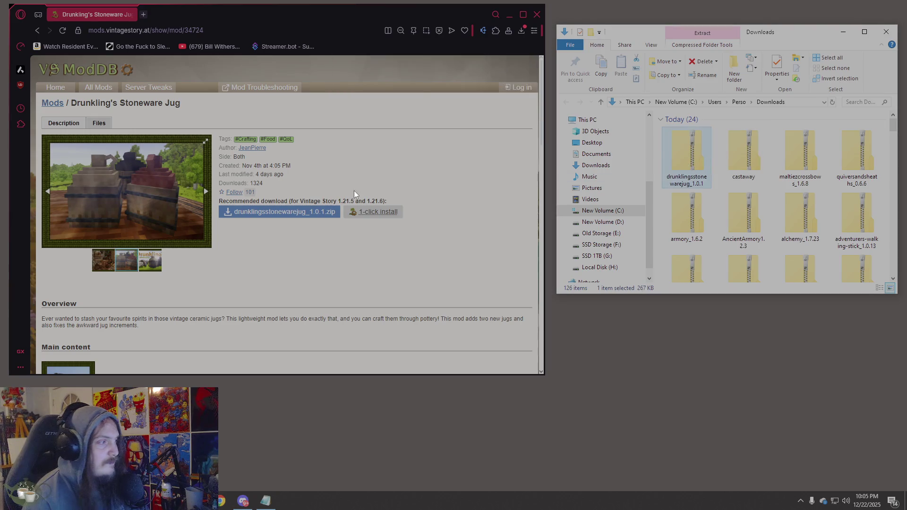
{"action": "scroll", "coordinate": [354, 190], "scroll_direction": "down", "scroll_amount": 5}
{"action": "scroll", "coordinate": [369, 180], "scroll_direction": "down", "scroll_amount": 1}
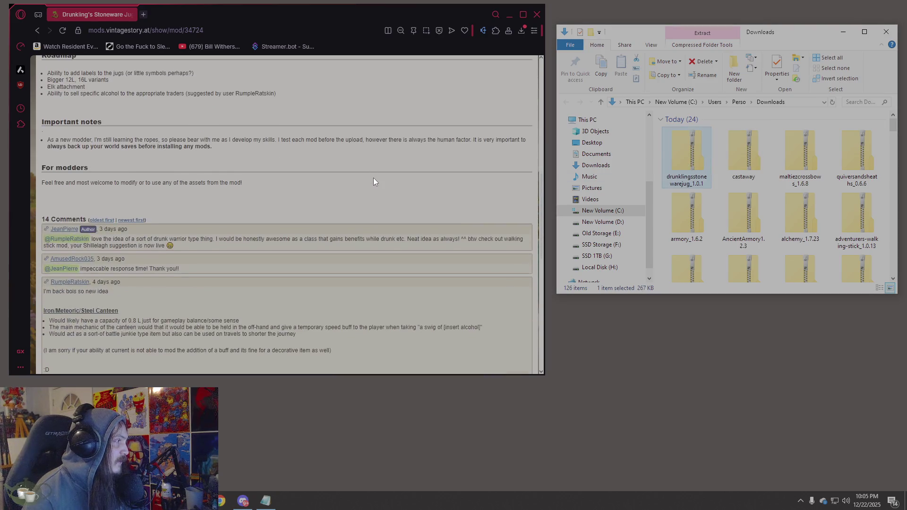
{"action": "scroll", "coordinate": [373, 177], "scroll_direction": "up", "scroll_amount": 4}
{"action": "scroll", "coordinate": [381, 173], "scroll_direction": "up", "scroll_amount": 3}
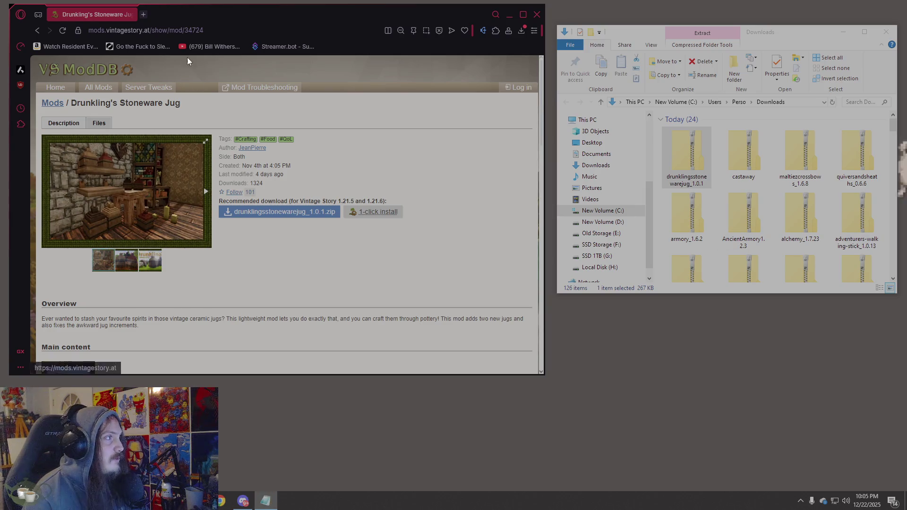
{"action": "left_click", "coordinate": [193, 30]}
{"action": "type", "text": "https://mods.vintagestory.at/esbackpacks"}
Load the Eternal Seraphim Backpacks page and download ES-Backpacks-2.5.3.zip
{"action": "key", "text": "Return"}
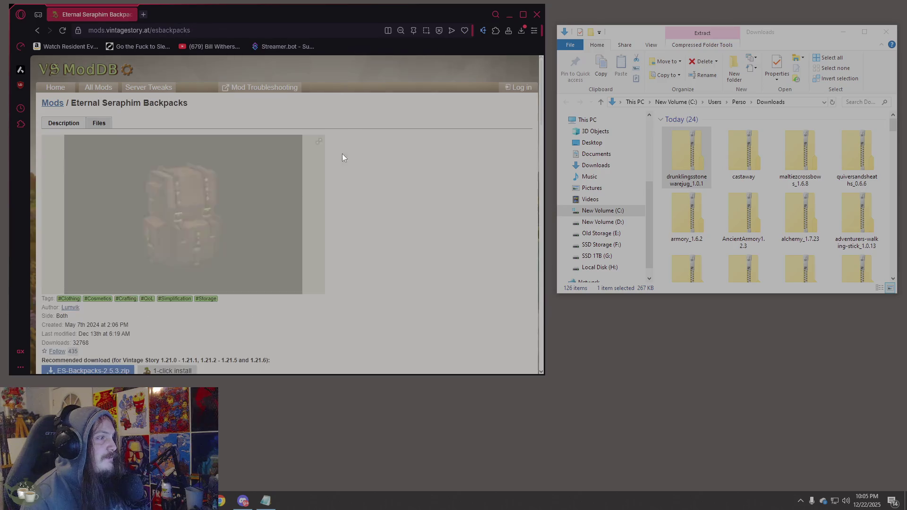
{"action": "scroll", "coordinate": [120, 230], "scroll_direction": "down", "scroll_amount": 3}
{"action": "left_click", "coordinate": [121, 230]}
{"action": "scroll", "coordinate": [312, 230], "scroll_direction": "down", "scroll_amount": 4}
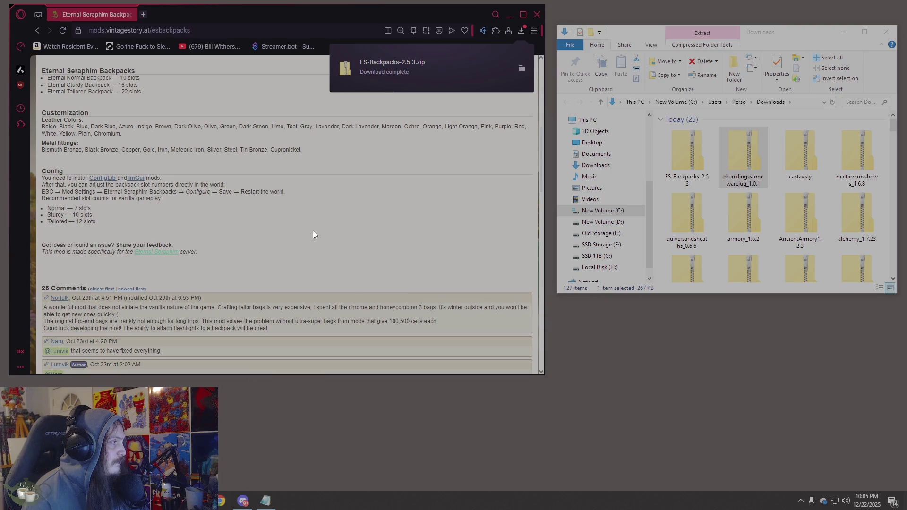
{"action": "scroll", "coordinate": [203, 216], "scroll_direction": "up", "scroll_amount": 1}
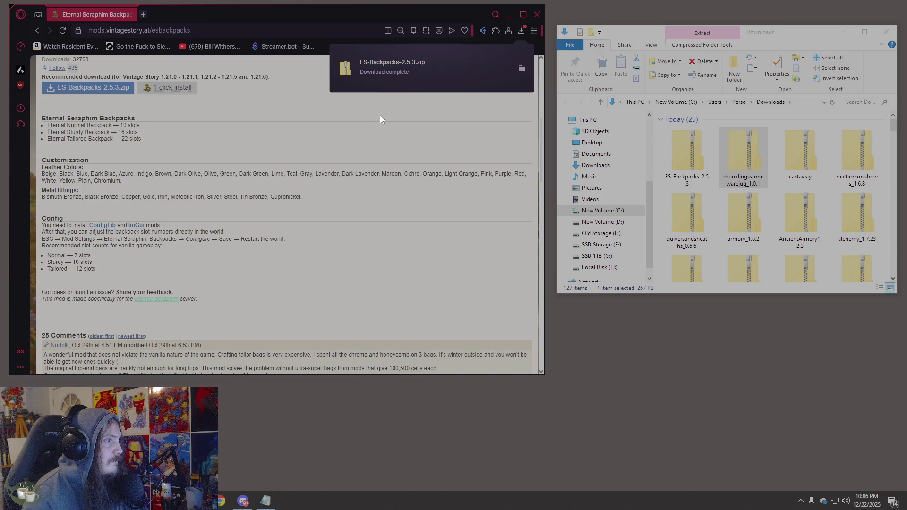
Check the ImGui dependency page, return to ES Backpacks, and confirm the zip in Downloads
{"action": "left_click", "coordinate": [136, 226]}
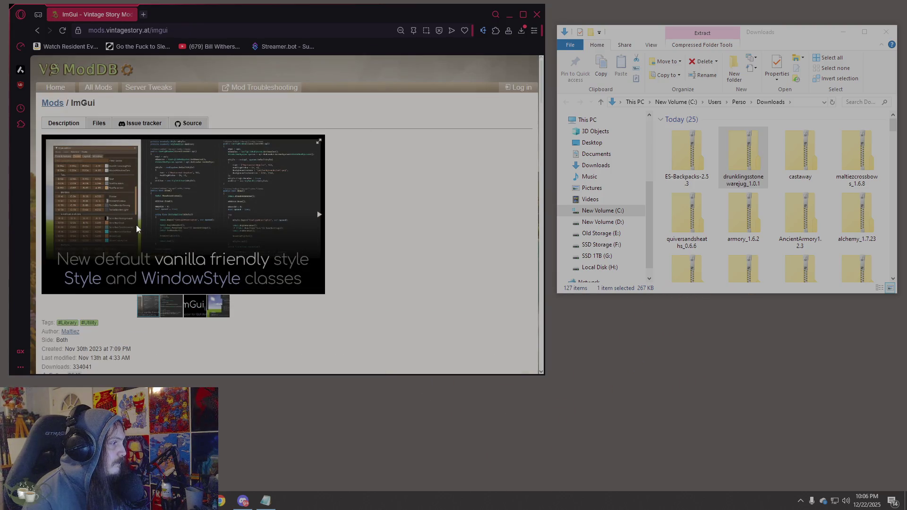
{"action": "scroll", "coordinate": [136, 225], "scroll_direction": "down", "scroll_amount": 5}
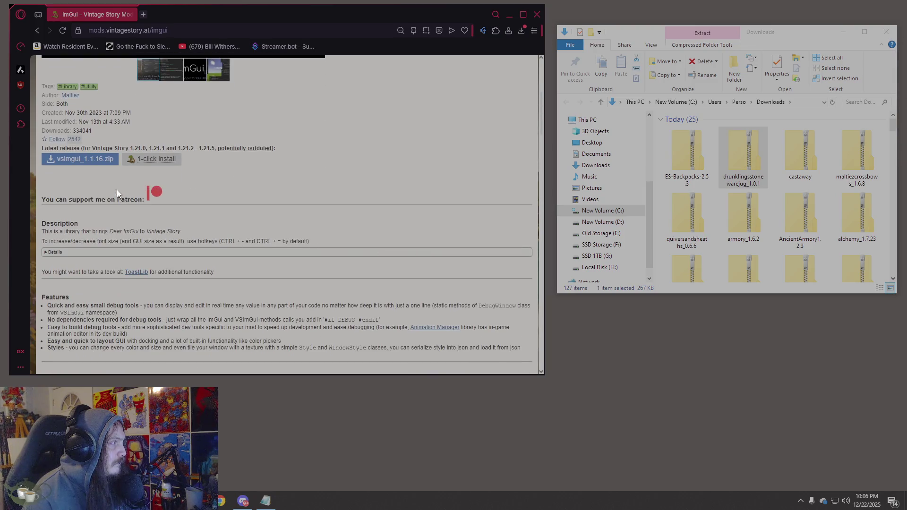
{"action": "left_click", "coordinate": [229, 46]}
{"action": "left_click", "coordinate": [40, 30]}
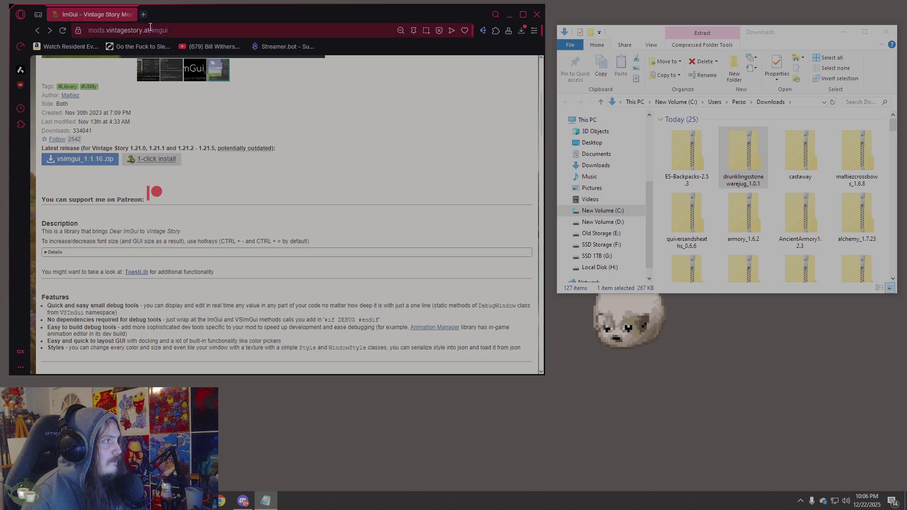
{"action": "left_click", "coordinate": [37, 30]}
{"action": "key", "text": "ctrl+shift+Left"}
{"action": "key", "text": "ctrl+shift+Left"}
{"action": "key", "text": "ctrl+shift+Left"}
{"action": "key", "text": "alt+Tab"}
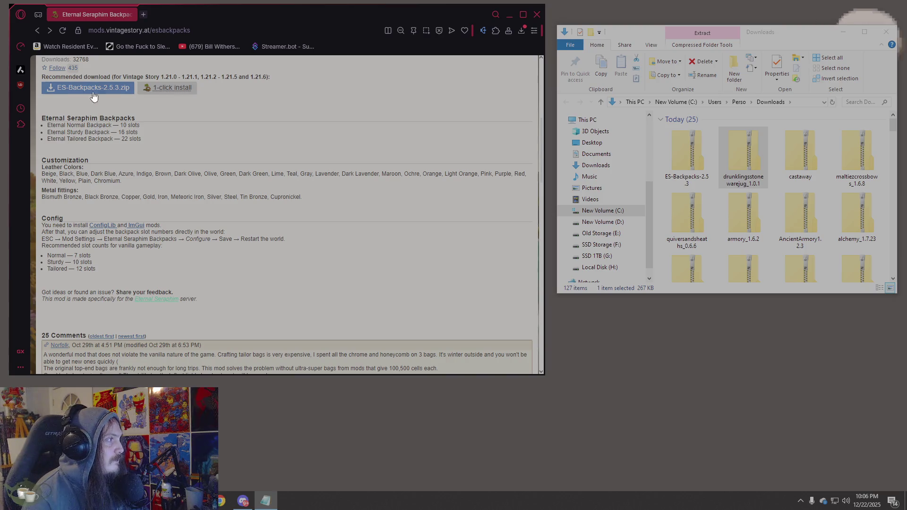
{"action": "left_click", "coordinate": [695, 157]}
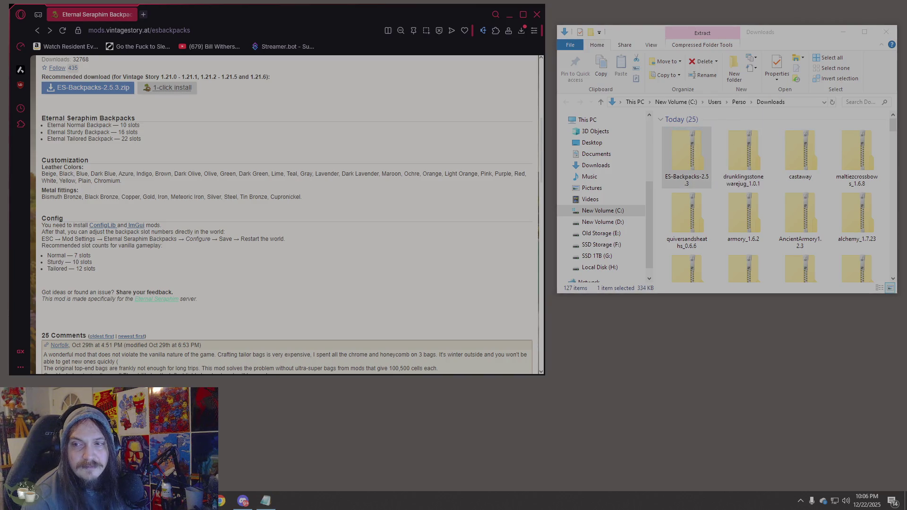
Open the Primitive Backpacks page and download PrimitiveBackpacksv1.0.6.zip
{"action": "left_click", "coordinate": [221, 31]}
{"action": "type", "text": "https://mods.vintagestory.at/show/mod/36679"}
{"action": "key", "text": "Return"}
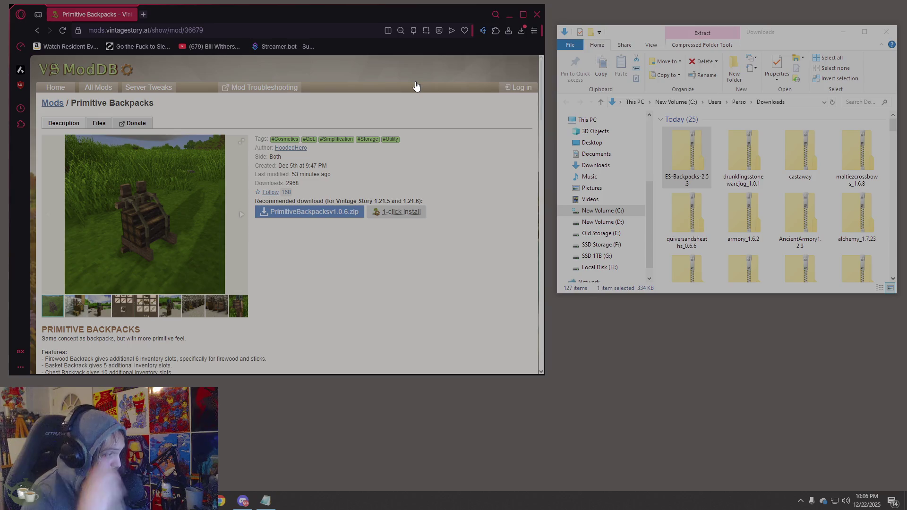
{"action": "left_click", "coordinate": [330, 212]}
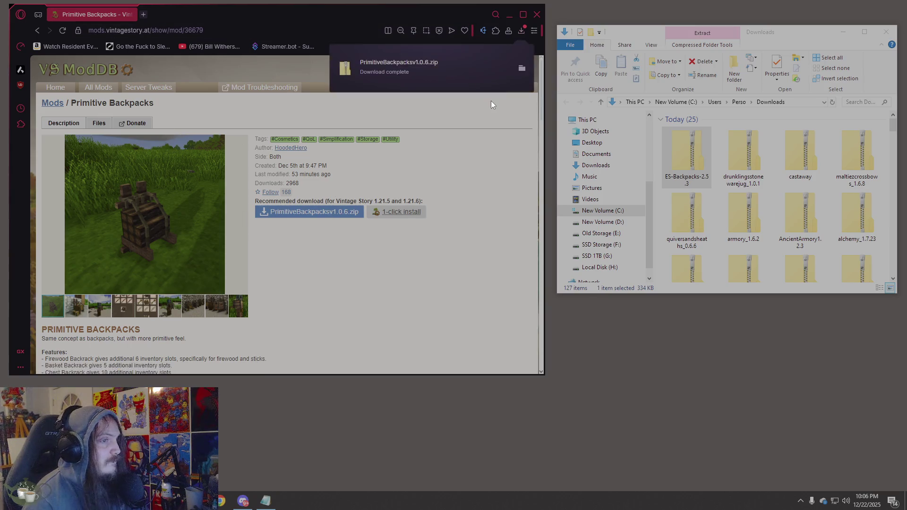
{"action": "left_click", "coordinate": [676, 183]}
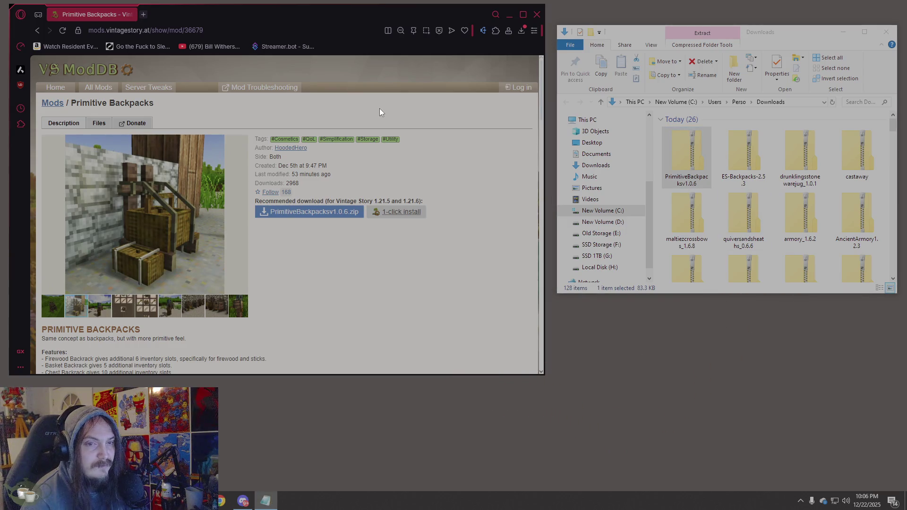
{"action": "scroll", "coordinate": [404, 211], "scroll_direction": "down", "scroll_amount": 5}
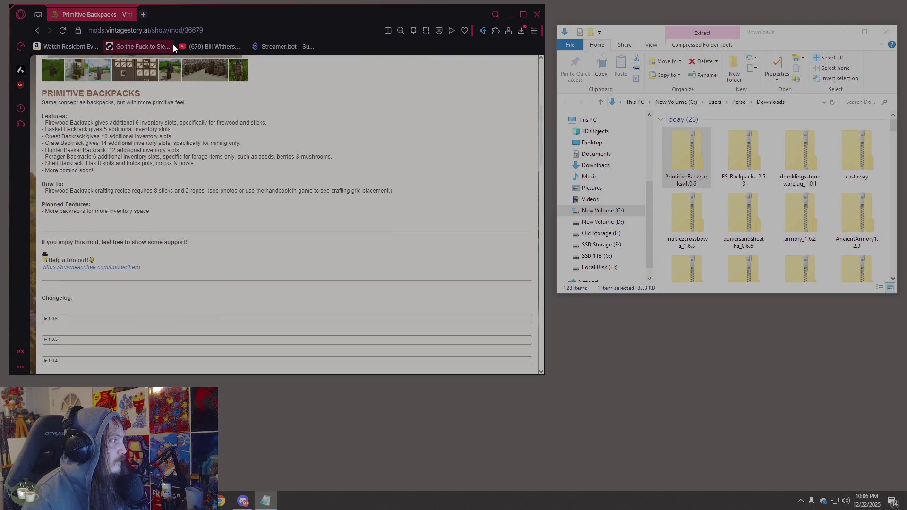
{"action": "scroll", "coordinate": [270, 151], "scroll_direction": "down", "scroll_amount": 4}
{"action": "scroll", "coordinate": [270, 151], "scroll_direction": "up", "scroll_amount": 4}
{"action": "scroll", "coordinate": [271, 151], "scroll_direction": "up", "scroll_amount": 5}
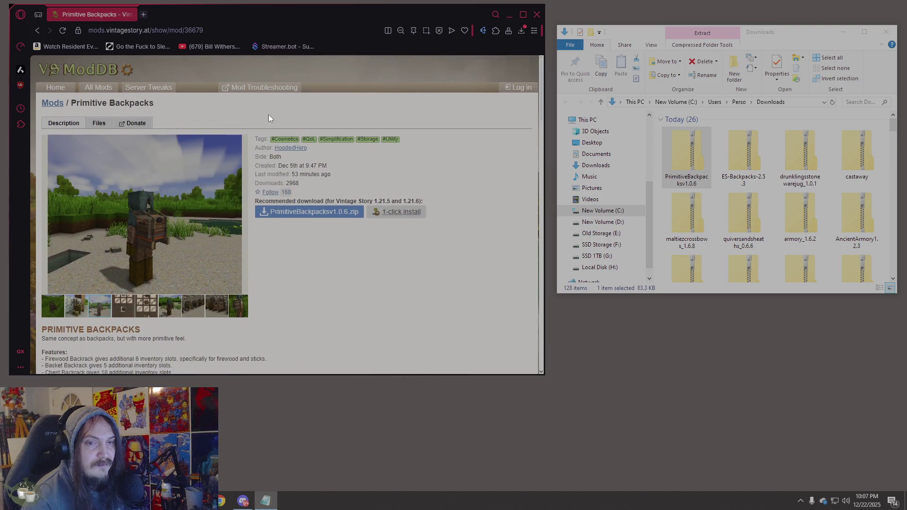
Paste the Greenwich mod address and open the Forgotten Armory: Greenwich style page
{"action": "left_click", "coordinate": [199, 32]}
{"action": "type", "text": "https://mods.vintagestory.at/show/mod/25550"}
{"action": "left_click", "coordinate": [344, 85]}
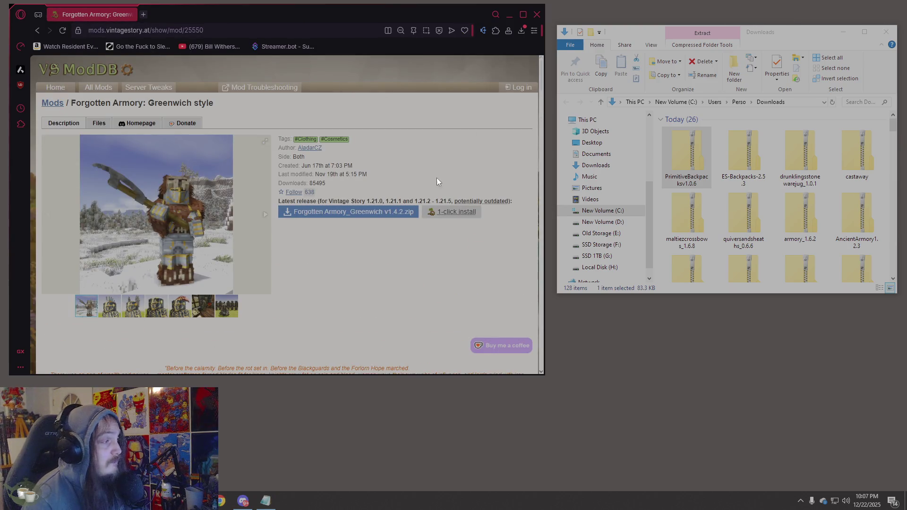
Download the Forgotten Armory_Greenwich v1.4.2 zip into Downloads
{"action": "scroll", "coordinate": [326, 174], "scroll_direction": "down", "scroll_amount": 2}
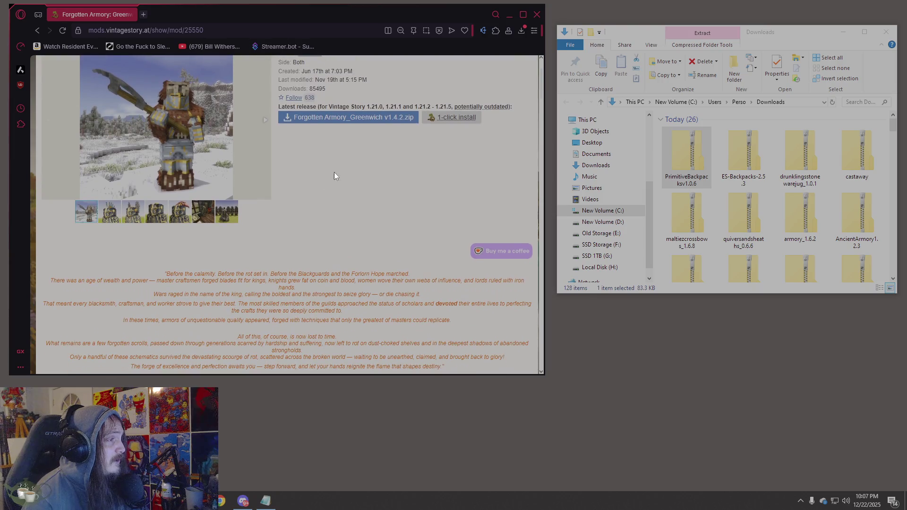
{"action": "left_click", "coordinate": [366, 122]}
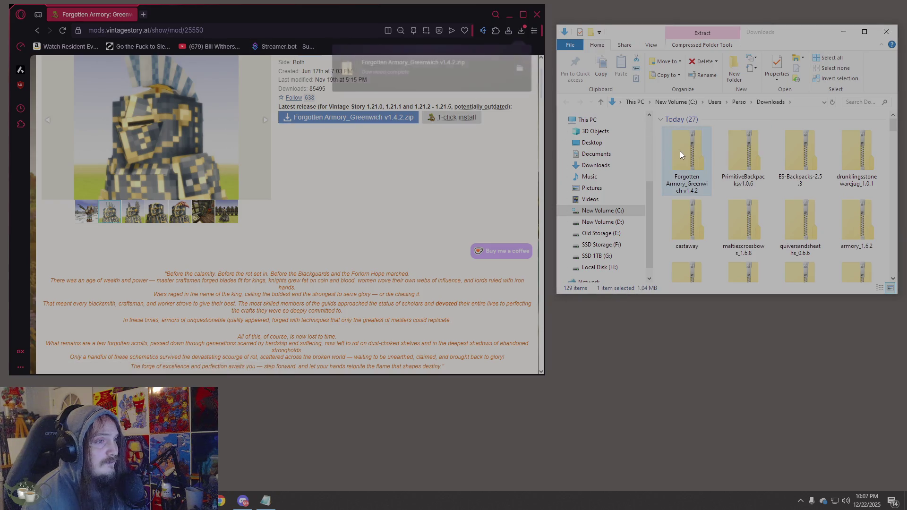
{"action": "left_click", "coordinate": [679, 168]}
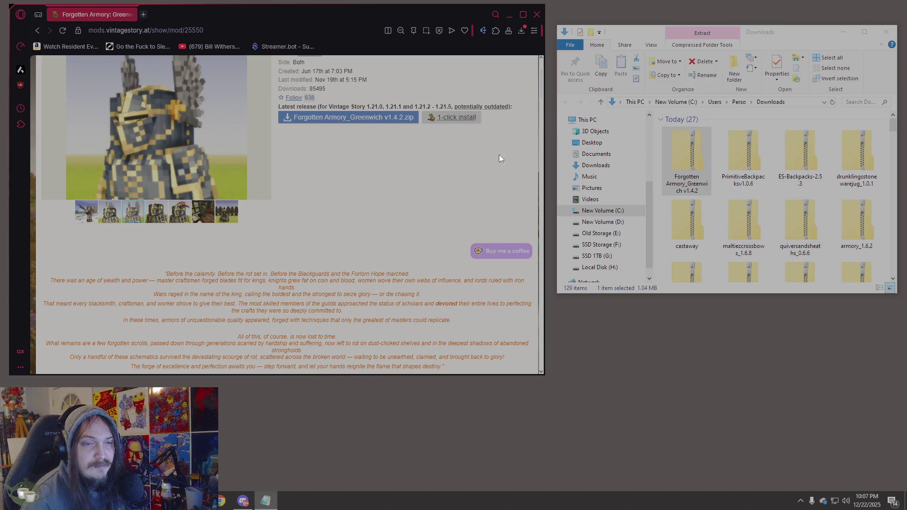
Open the Forgotten Armory: Hussar style page and download its v1.1.3 zip
{"action": "left_click", "coordinate": [249, 33]}
{"action": "type", "text": "https://mods.vintagestory.at/show/mod/31411"}
{"action": "key", "text": "Return"}
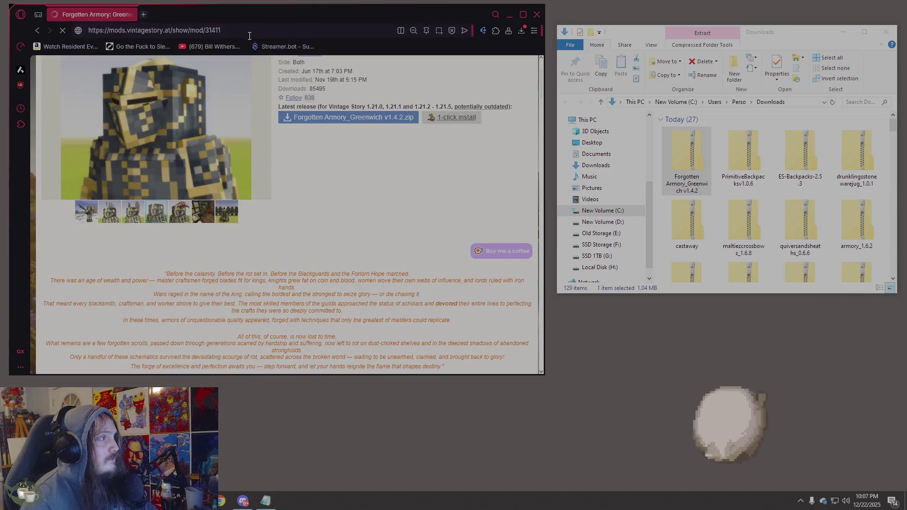
{"action": "left_click", "coordinate": [162, 30]}
{"action": "left_click", "coordinate": [444, 242]}
{"action": "scroll", "coordinate": [372, 233], "scroll_direction": "down", "scroll_amount": 4}
{"action": "left_click", "coordinate": [134, 207]}
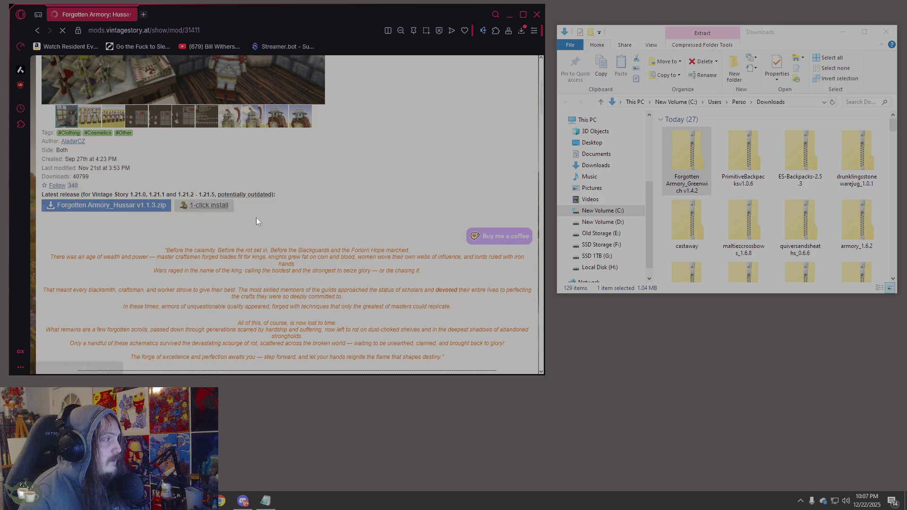
{"action": "left_click", "coordinate": [696, 155]}
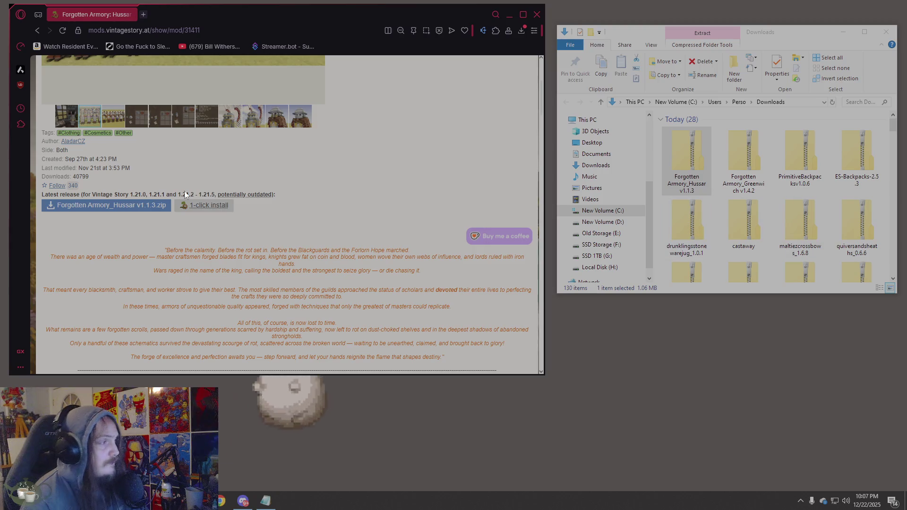
Switch back and forth between the Greenwich and Hussar pages to compare them
{"action": "scroll", "coordinate": [286, 227], "scroll_direction": "down", "scroll_amount": 5}
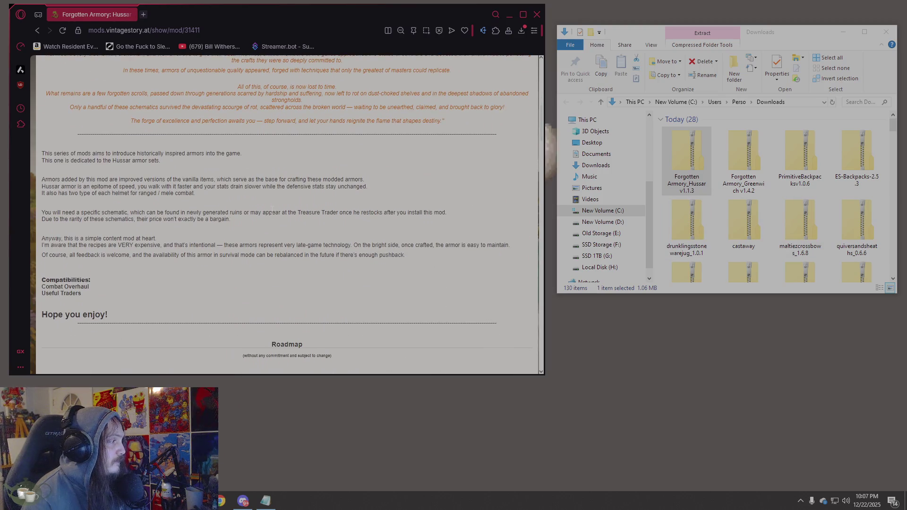
{"action": "scroll", "coordinate": [271, 207], "scroll_direction": "down", "scroll_amount": 1}
{"action": "scroll", "coordinate": [271, 205], "scroll_direction": "down", "scroll_amount": 3}
{"action": "scroll", "coordinate": [271, 205], "scroll_direction": "up", "scroll_amount": 9}
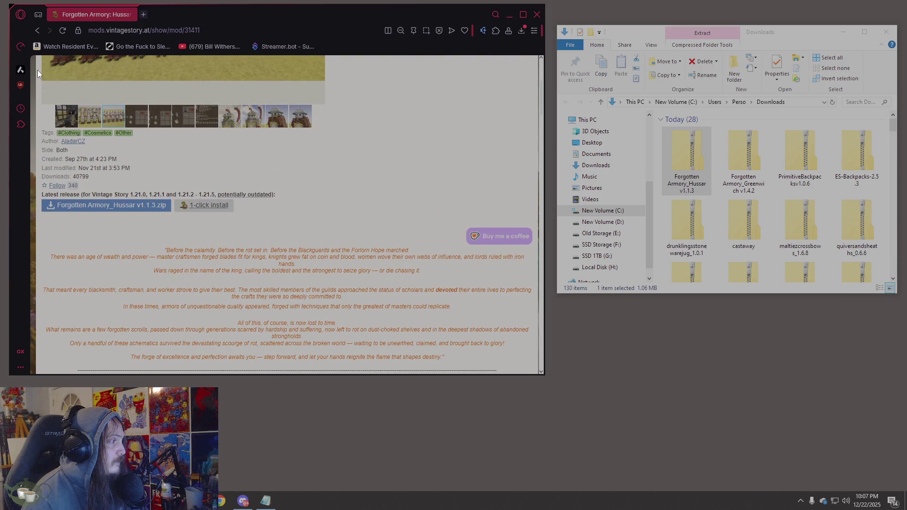
{"action": "left_click", "coordinate": [37, 30]}
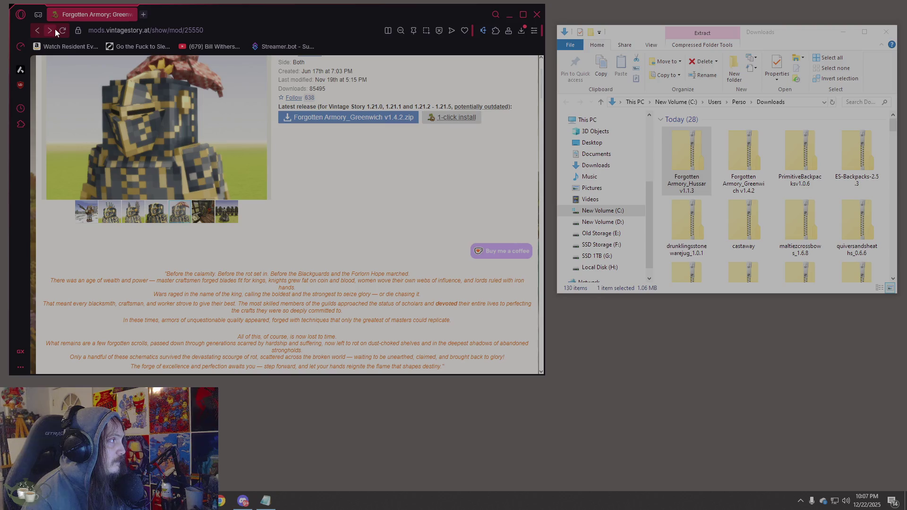
{"action": "left_click", "coordinate": [55, 29]}
{"action": "left_click", "coordinate": [41, 33]}
{"action": "scroll", "coordinate": [283, 212], "scroll_direction": "down", "scroll_amount": 6}
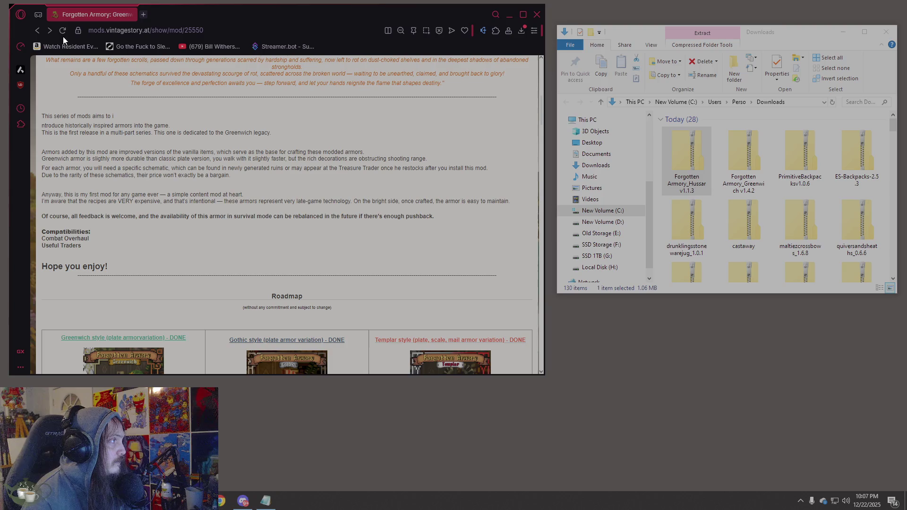
{"action": "left_click", "coordinate": [51, 30]}
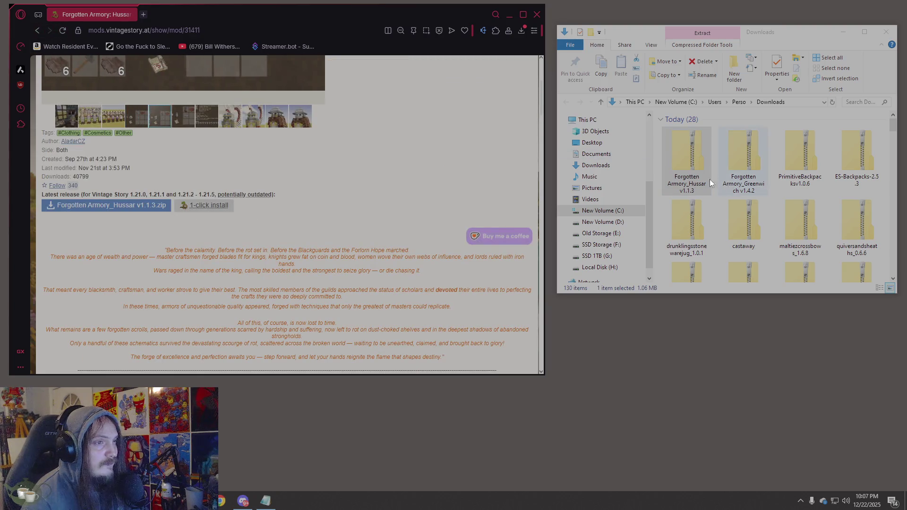
{"action": "scroll", "coordinate": [366, 173], "scroll_direction": "up", "scroll_amount": 4}
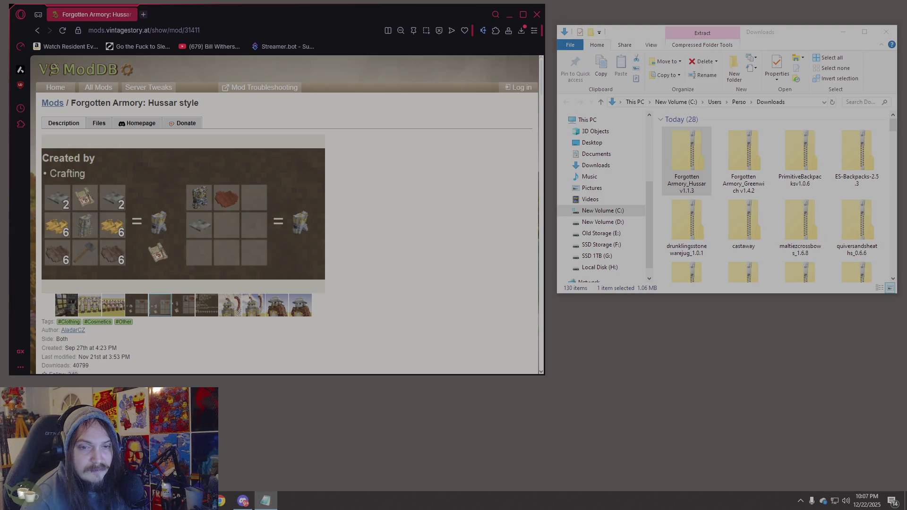
{"action": "left_click", "coordinate": [283, 30]}
Download the Forgotten Armory_Viking v1.0.0 zip and view the second Viking armor picture
{"action": "left_click", "coordinate": [296, 60]}
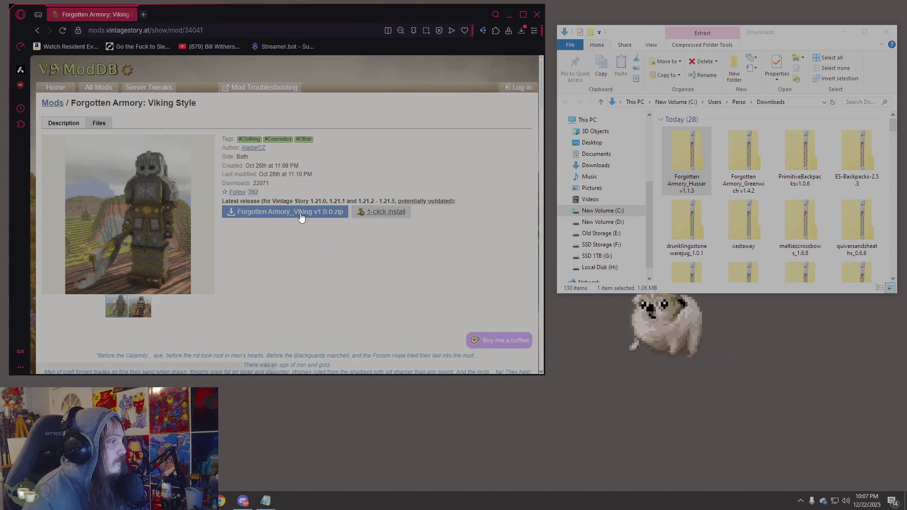
{"action": "left_click", "coordinate": [300, 212]}
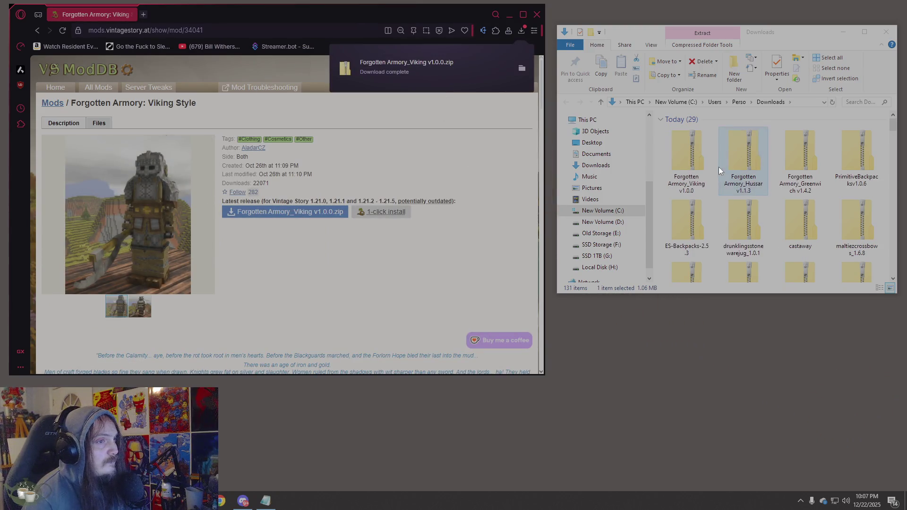
{"action": "left_click", "coordinate": [678, 163]}
{"action": "left_click", "coordinate": [140, 306]}
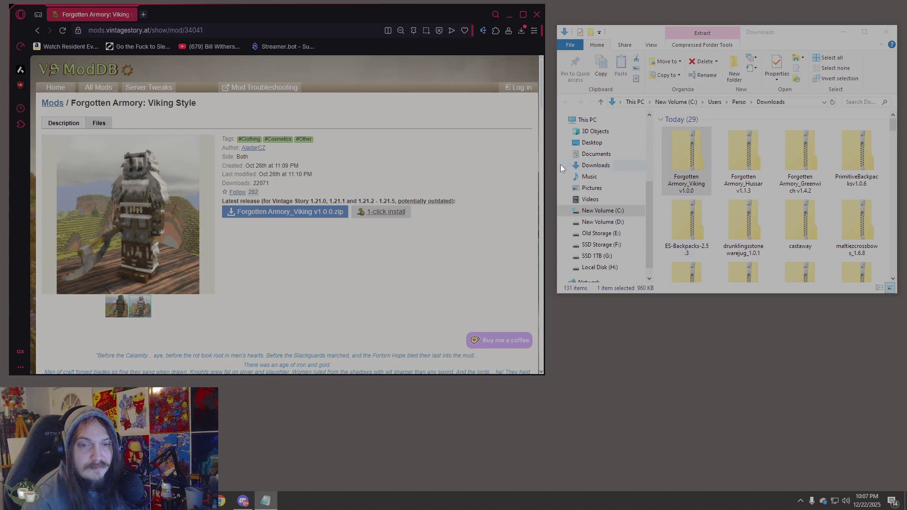
Load the Hanging Oil Lamps page and download hangingoillamps_1.0.5.zip into Downloads
{"action": "left_click", "coordinate": [244, 31]}
{"action": "scroll", "coordinate": [353, 191], "scroll_direction": "down", "scroll_amount": 5}
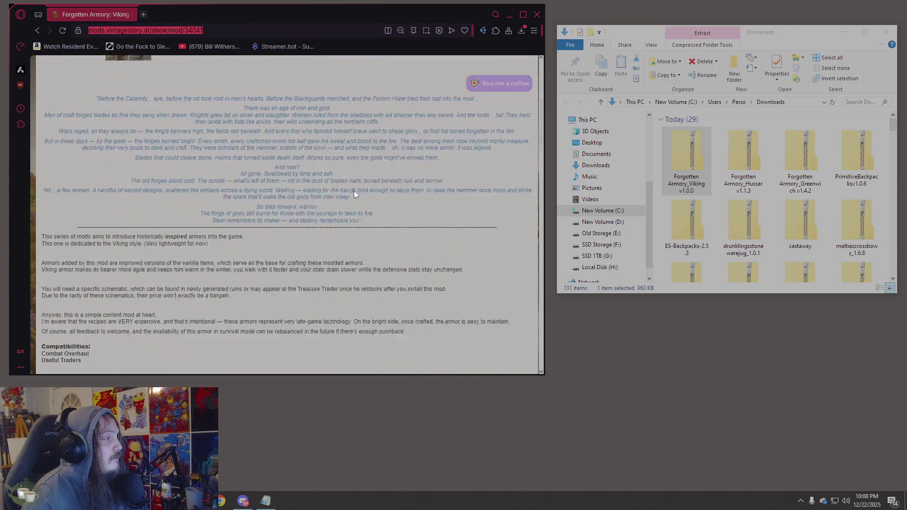
{"action": "type", "text": "https://mods.vintagestory.at/hangingoillamps"}
{"action": "key", "text": "Return"}
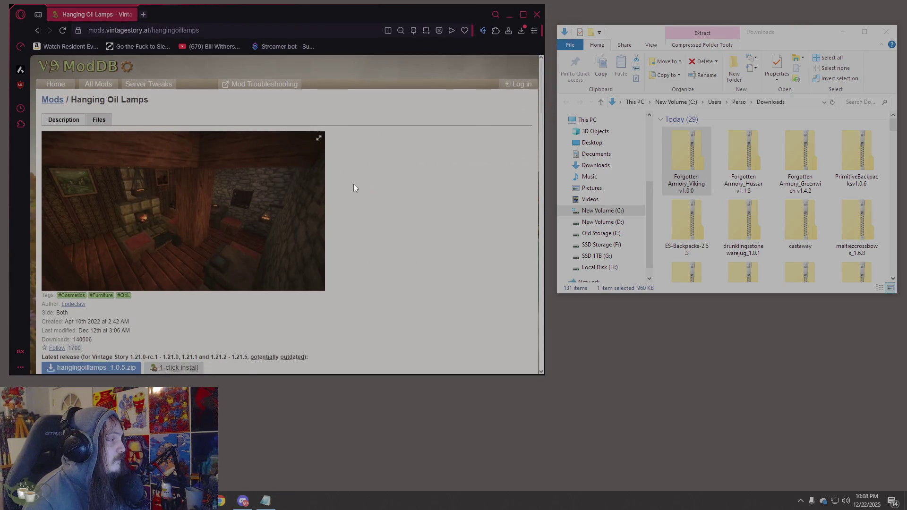
{"action": "scroll", "coordinate": [353, 184], "scroll_direction": "down", "scroll_amount": 5}
{"action": "scroll", "coordinate": [353, 184], "scroll_direction": "up", "scroll_amount": 3}
{"action": "left_click", "coordinate": [108, 230]}
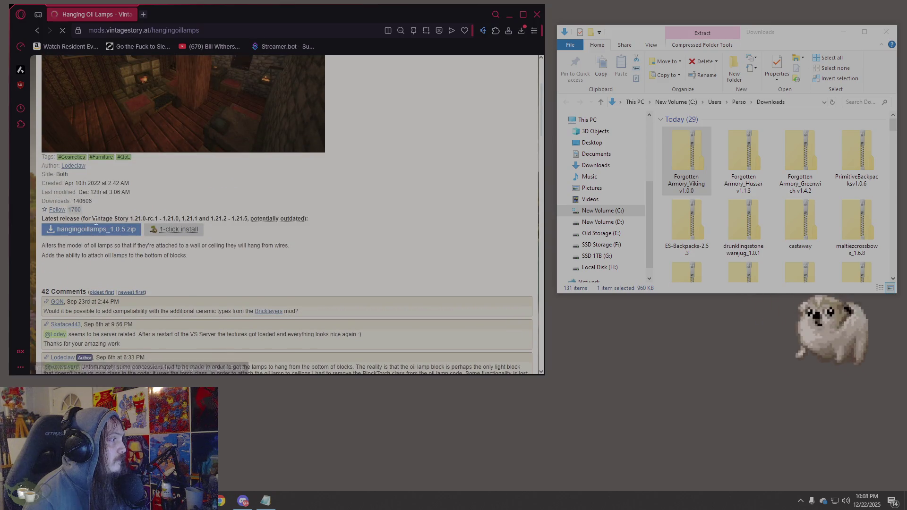
{"action": "left_click", "coordinate": [671, 174]}
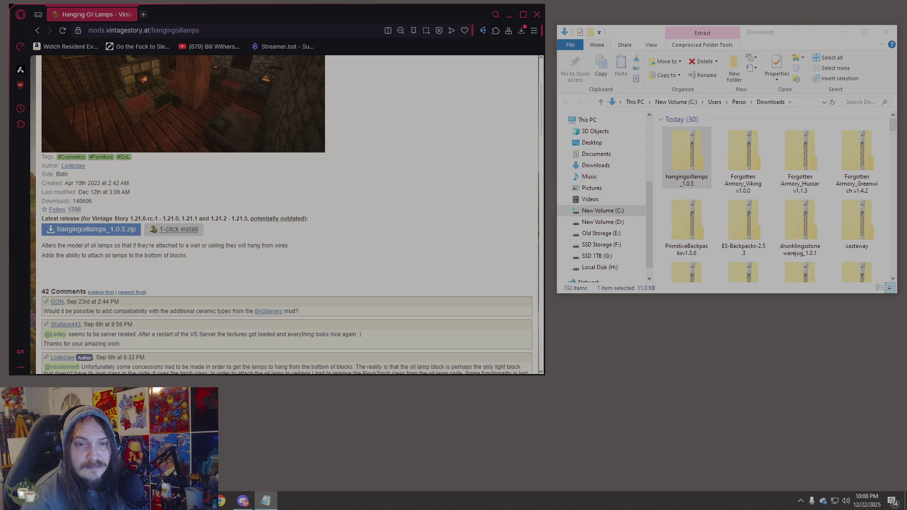
{"action": "left_click", "coordinate": [241, 32]}
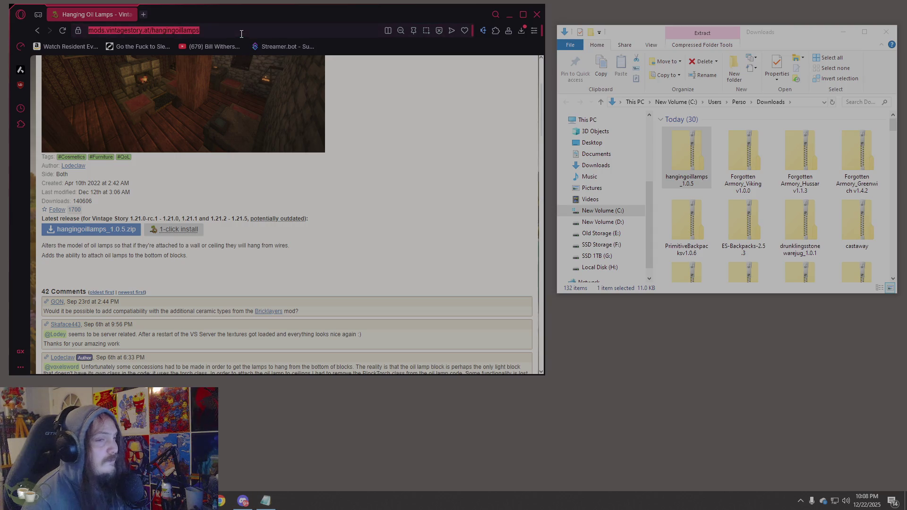
Load the Instruments mod page (mod/463) and scroll through its description
{"action": "type", "text": "https://mods.vintagestory.at/show/mod/463"}
{"action": "key", "text": "Return"}
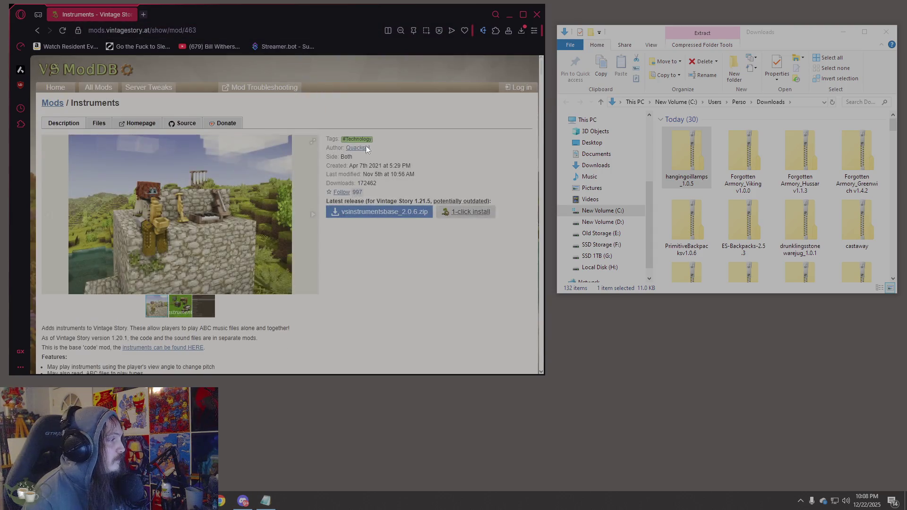
{"action": "scroll", "coordinate": [374, 177], "scroll_direction": "down", "scroll_amount": 4}
{"action": "scroll", "coordinate": [374, 180], "scroll_direction": "down", "scroll_amount": 3}
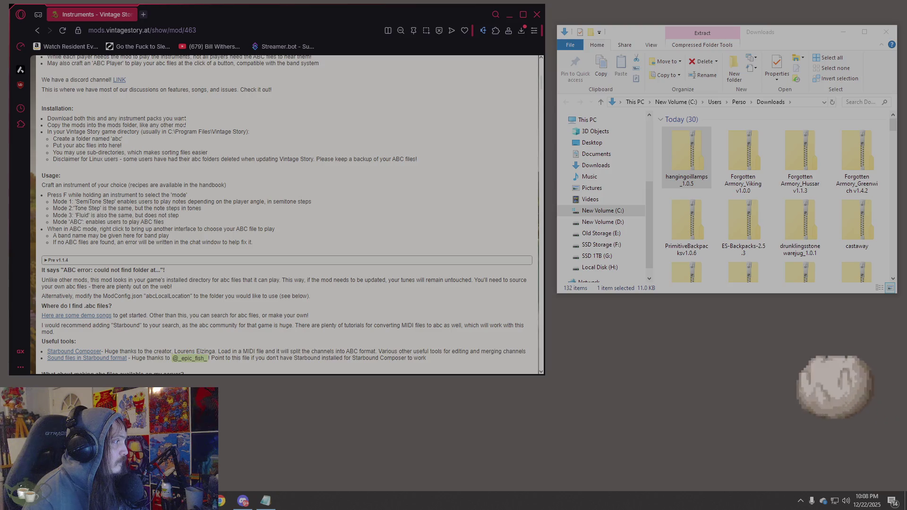
{"action": "scroll", "coordinate": [185, 122], "scroll_direction": "down", "scroll_amount": 2}
{"action": "scroll", "coordinate": [184, 121], "scroll_direction": "down", "scroll_amount": 3}
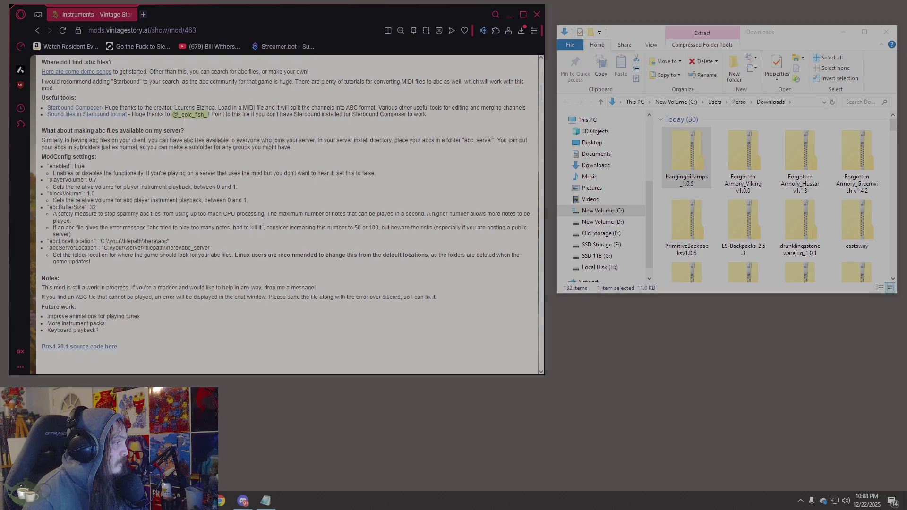
{"action": "scroll", "coordinate": [184, 122], "scroll_direction": "down", "scroll_amount": 2}
{"action": "scroll", "coordinate": [183, 122], "scroll_direction": "up", "scroll_amount": 5}
{"action": "scroll", "coordinate": [183, 122], "scroll_direction": "up", "scroll_amount": 8}
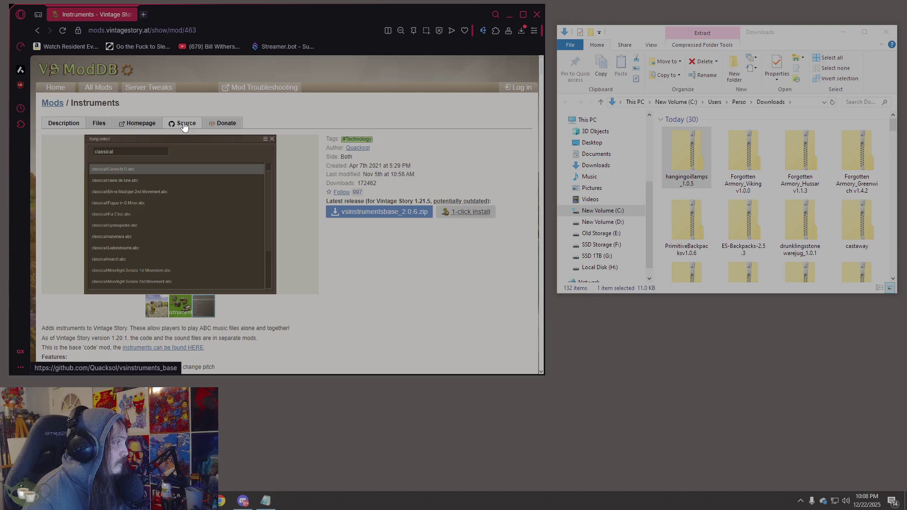
{"action": "scroll", "coordinate": [414, 244], "scroll_direction": "down", "scroll_amount": 5}
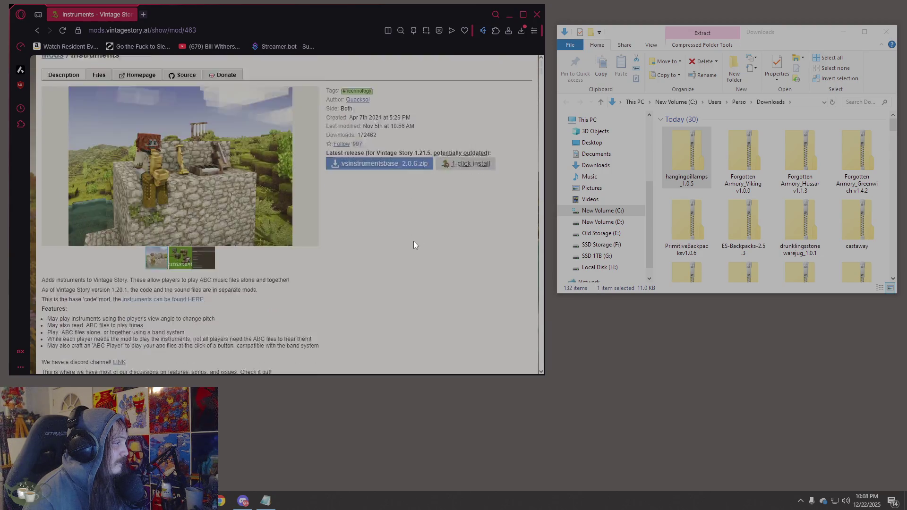
Open the Instruments QuackPack page in a new tab, read its first comment, then return
{"action": "right_click", "coordinate": [148, 112]}
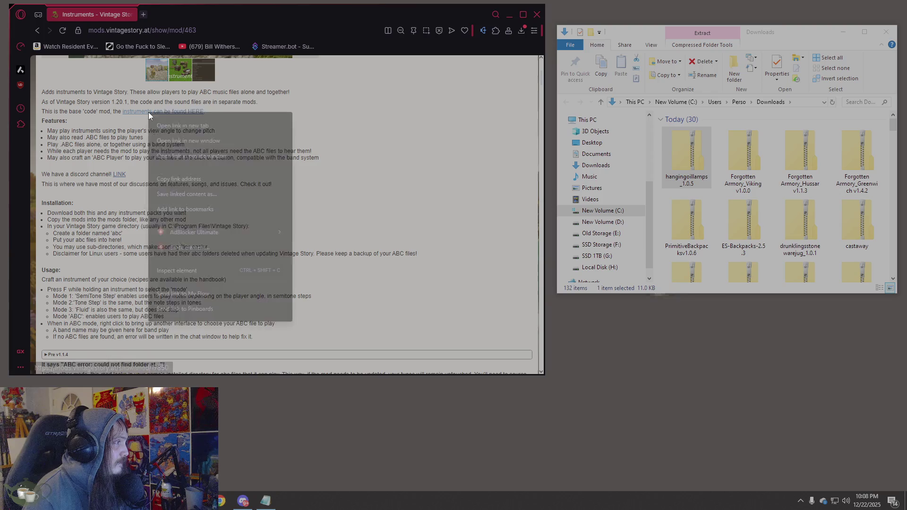
{"action": "left_click", "coordinate": [183, 125]}
{"action": "left_click", "coordinate": [172, 15]}
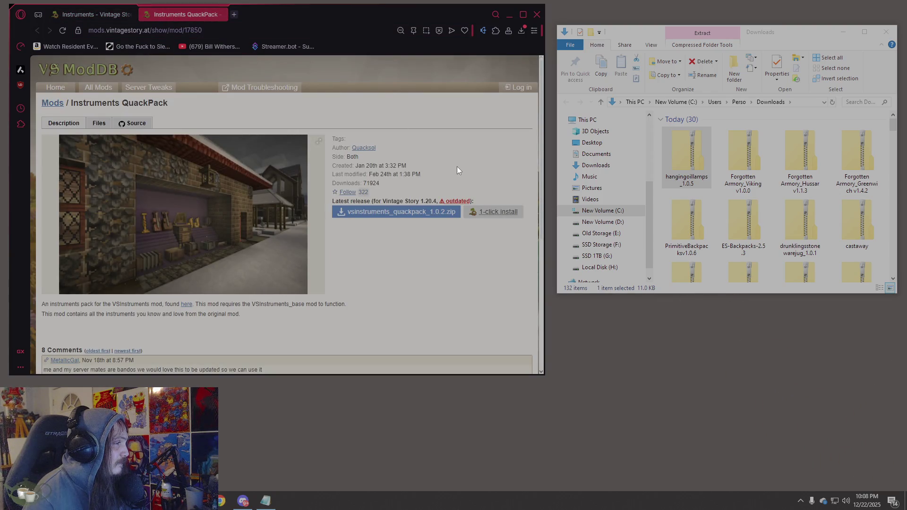
{"action": "scroll", "coordinate": [457, 167], "scroll_direction": "down", "scroll_amount": 5}
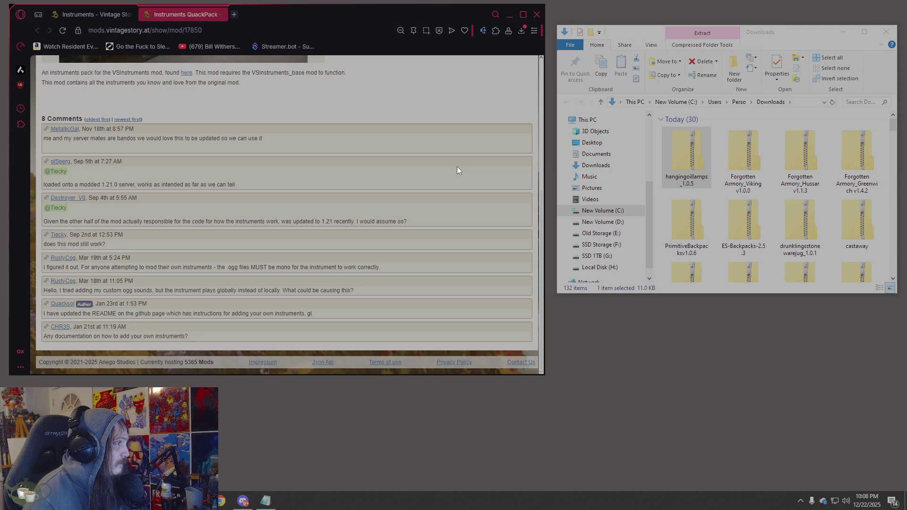
{"action": "mouse_move", "coordinate": [332, 146]}
{"action": "left_mouse_down"}
{"action": "mouse_move", "coordinate": [79, 139]}
{"action": "mouse_move", "coordinate": [39, 126]}
{"action": "left_mouse_up"}
{"action": "left_click", "coordinate": [418, 137]}
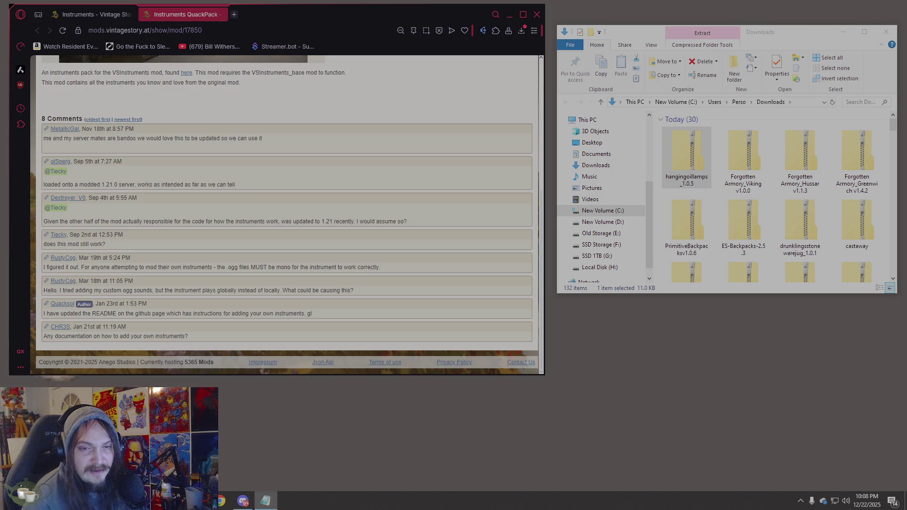
{"action": "left_click", "coordinate": [101, 17]}
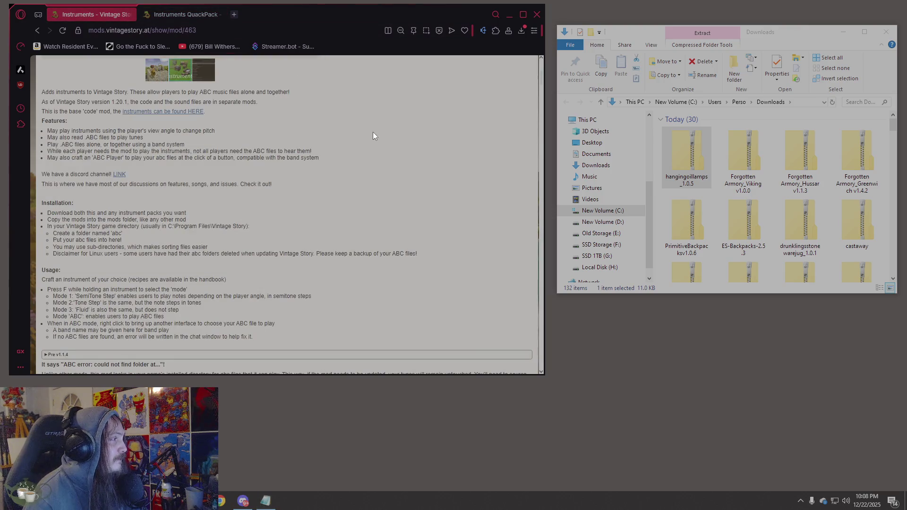
{"action": "scroll", "coordinate": [373, 132], "scroll_direction": "up", "scroll_amount": 5}
{"action": "left_click", "coordinate": [208, 30]}
Load the Substrate page, close the QuackPack tab, and download substrate_1.1.4.zip
{"action": "key", "text": "ctrl+v"}
{"action": "key", "text": "Return"}
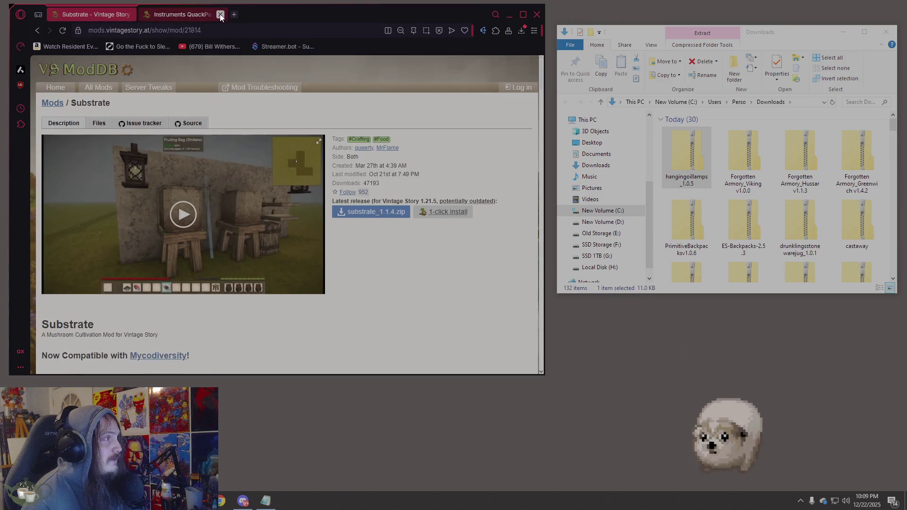
{"action": "left_click", "coordinate": [221, 14]}
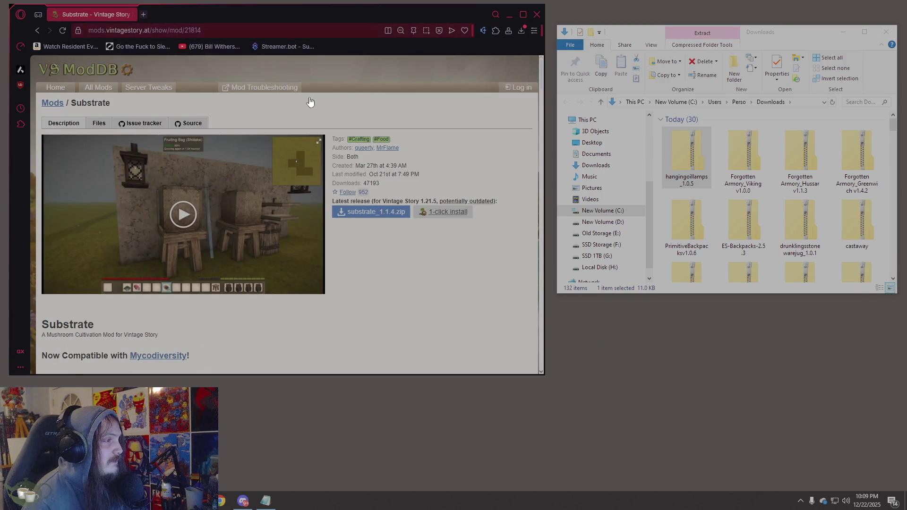
{"action": "left_click", "coordinate": [392, 215]}
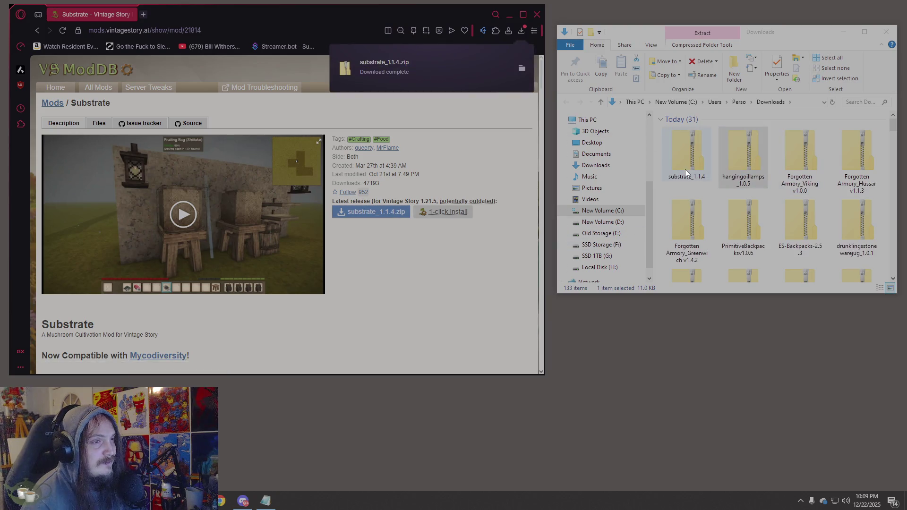
{"action": "left_click", "coordinate": [687, 174]}
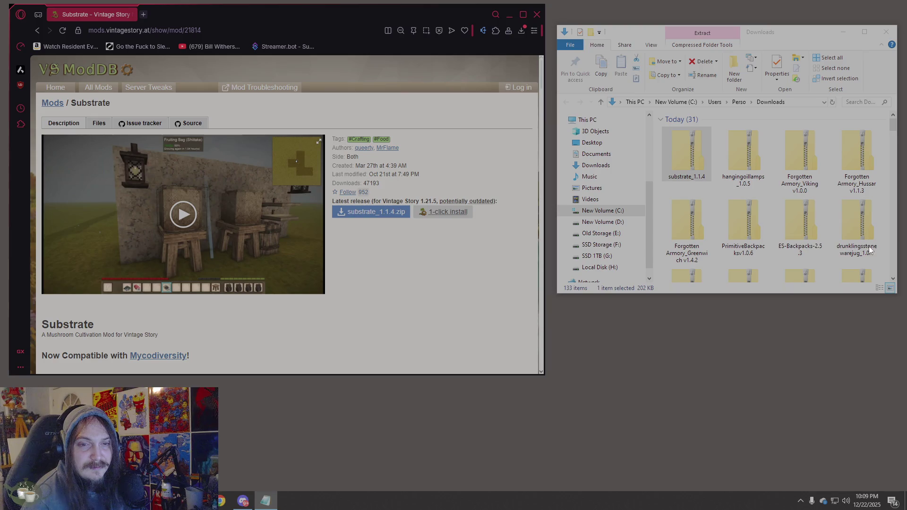
Load the Pipeleaf mod page and download pipeleaf_2.4.1.zip into Downloads
{"action": "left_click", "coordinate": [265, 30]}
{"action": "type", "text": "https://mods.vintagestory.at/pipeleaf"}
{"action": "key", "text": "Return"}
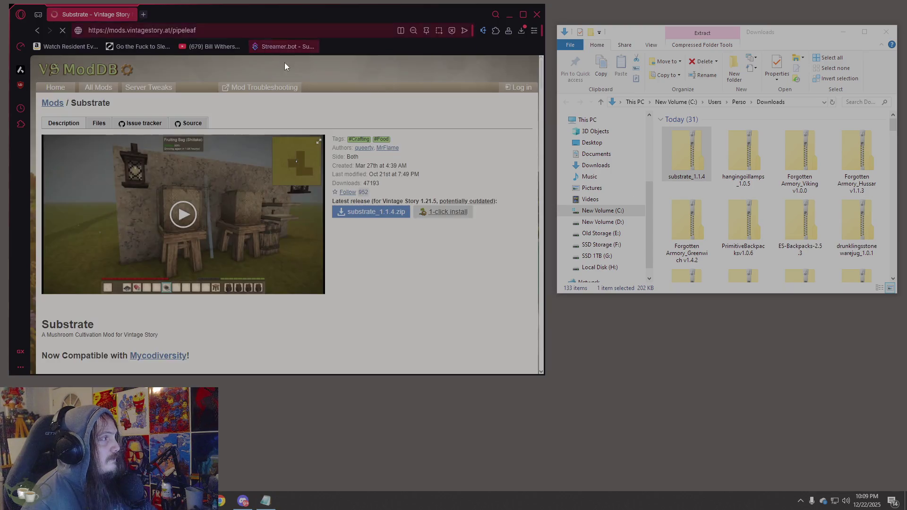
{"action": "left_click", "coordinate": [281, 212]}
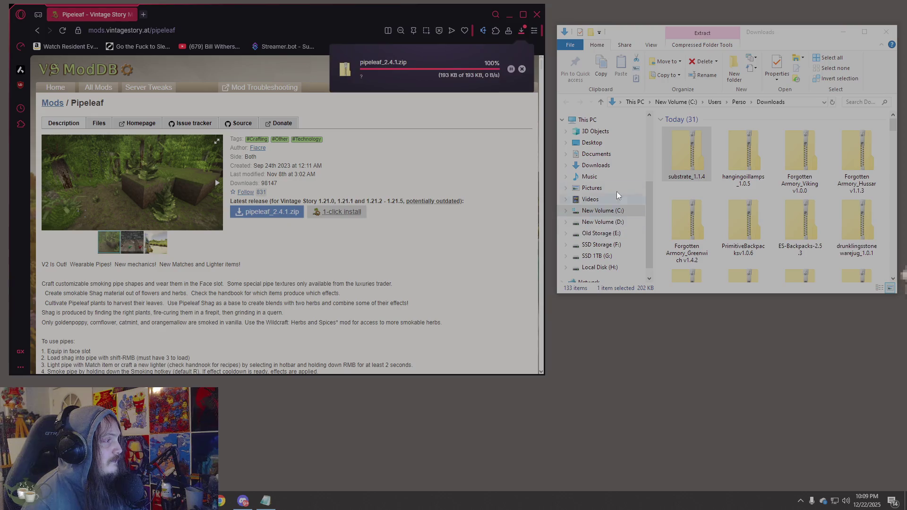
{"action": "left_click", "coordinate": [702, 164]}
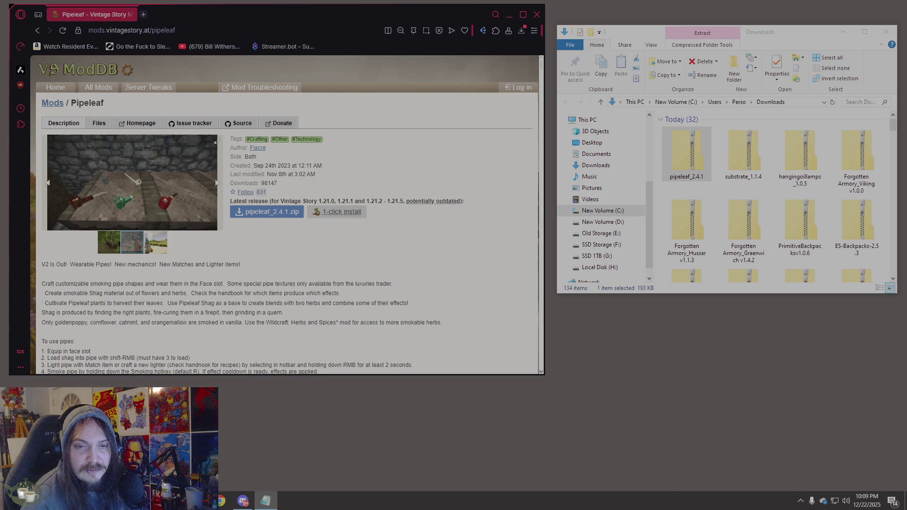
{"action": "left_click", "coordinate": [250, 29]}
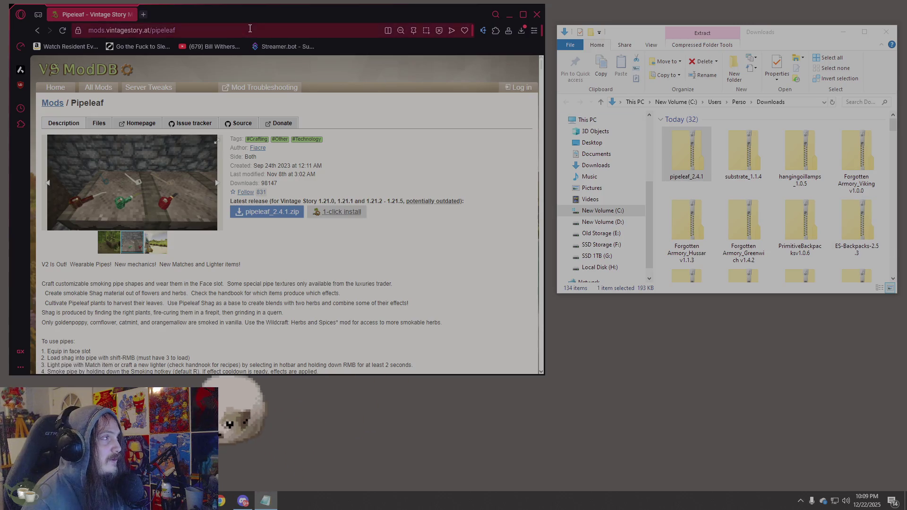
Load Purposeful Storage, compare it with Pipeleaf, and download purposefulstorage_1.5.1.zip
{"action": "type", "text": "https://mods.vintagestory.at/purposefulstorage"}
{"action": "key", "text": "Return"}
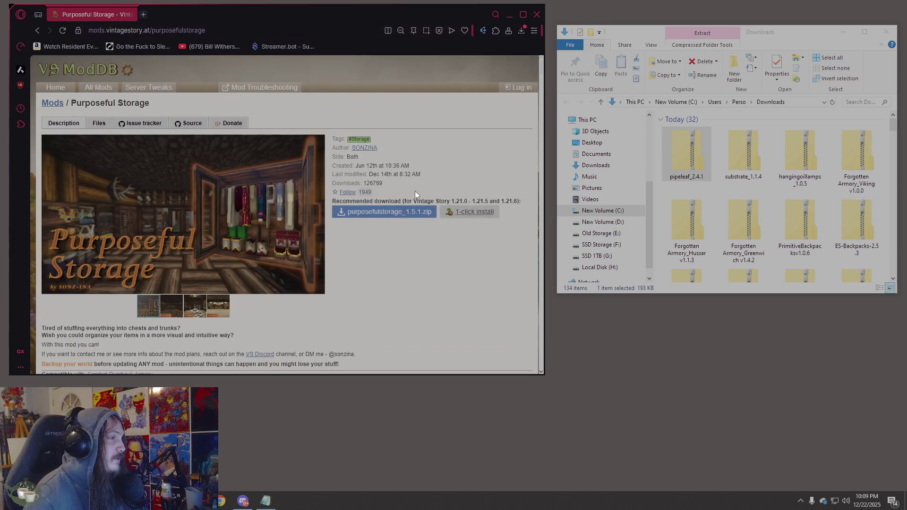
{"action": "left_click", "coordinate": [32, 29]}
{"action": "scroll", "coordinate": [306, 143], "scroll_direction": "down", "scroll_amount": 5}
{"action": "scroll", "coordinate": [305, 141], "scroll_direction": "up", "scroll_amount": 3}
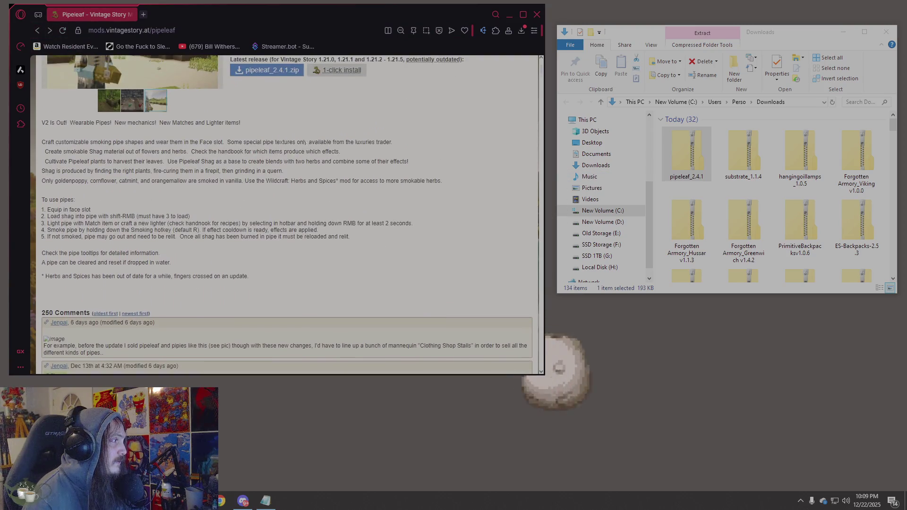
{"action": "left_click", "coordinate": [48, 31]}
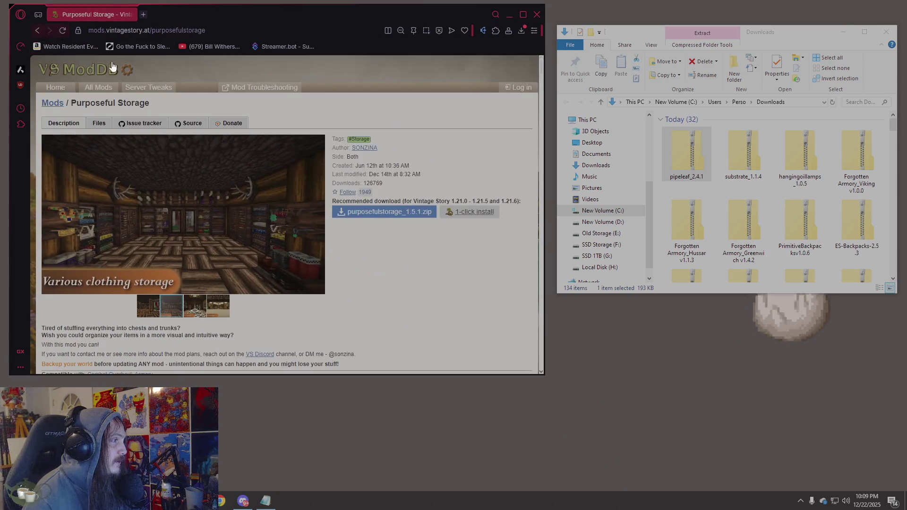
{"action": "scroll", "coordinate": [425, 170], "scroll_direction": "down", "scroll_amount": 5}
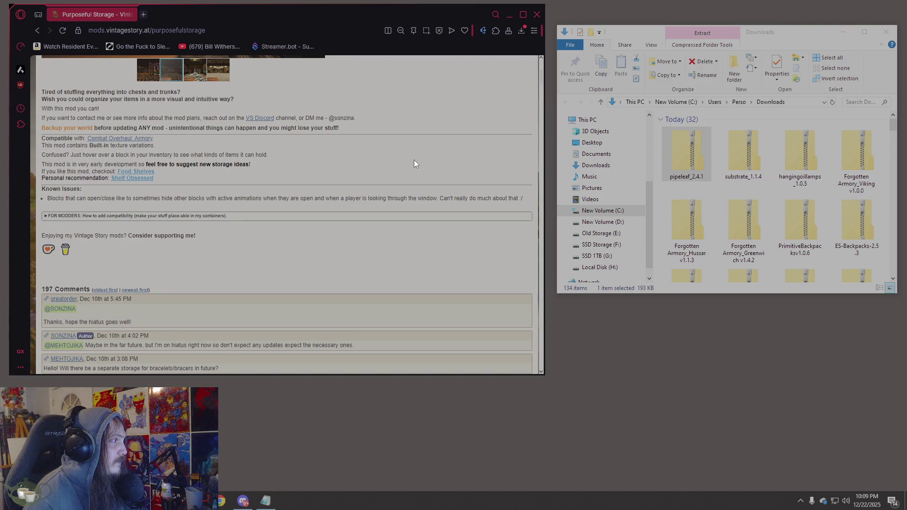
{"action": "scroll", "coordinate": [414, 164], "scroll_direction": "up", "scroll_amount": 5}
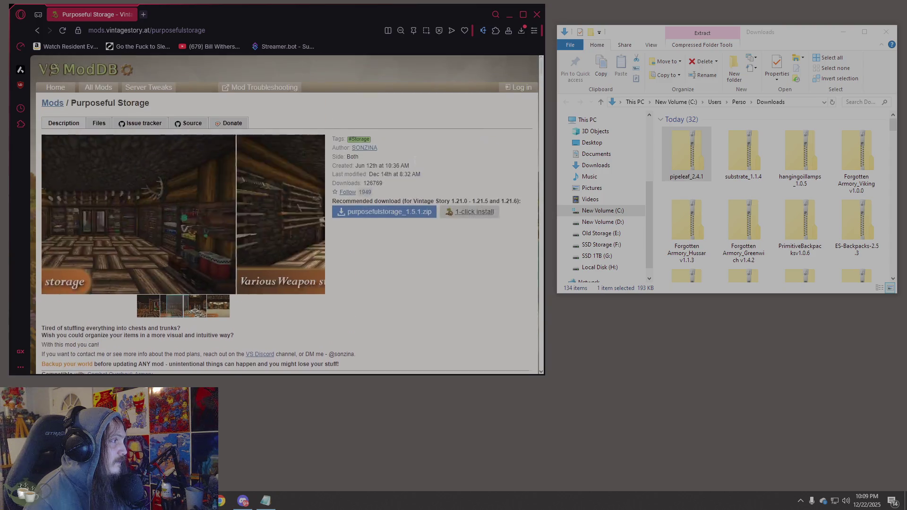
{"action": "left_click", "coordinate": [399, 213]}
{"action": "left_click", "coordinate": [701, 181]}
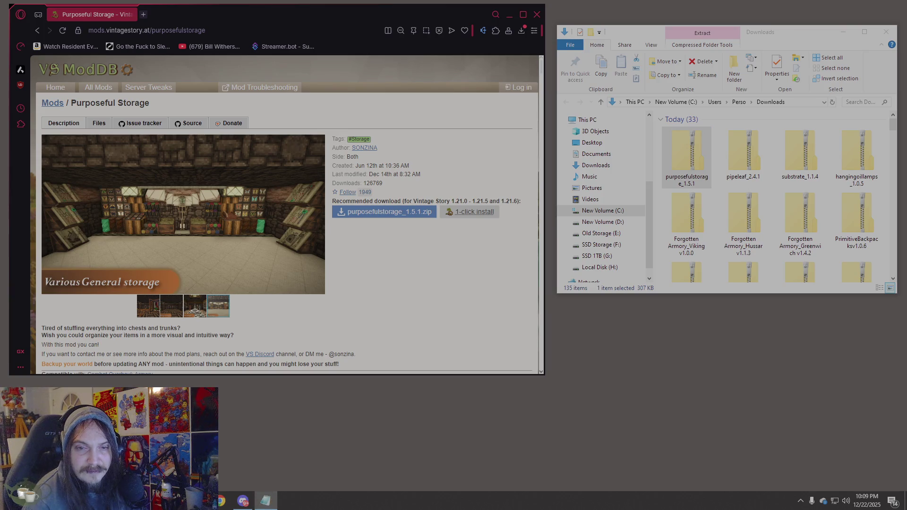
{"action": "left_click", "coordinate": [227, 27]}
Open the Real Grapes page via the 'realgrapes' suggestion and download apegrapes-v1.21.1-1.3.1.zip
{"action": "type", "text": "realgrapes"}
{"action": "left_click", "coordinate": [275, 109]}
{"action": "scroll", "coordinate": [283, 165], "scroll_direction": "down", "scroll_amount": 2}
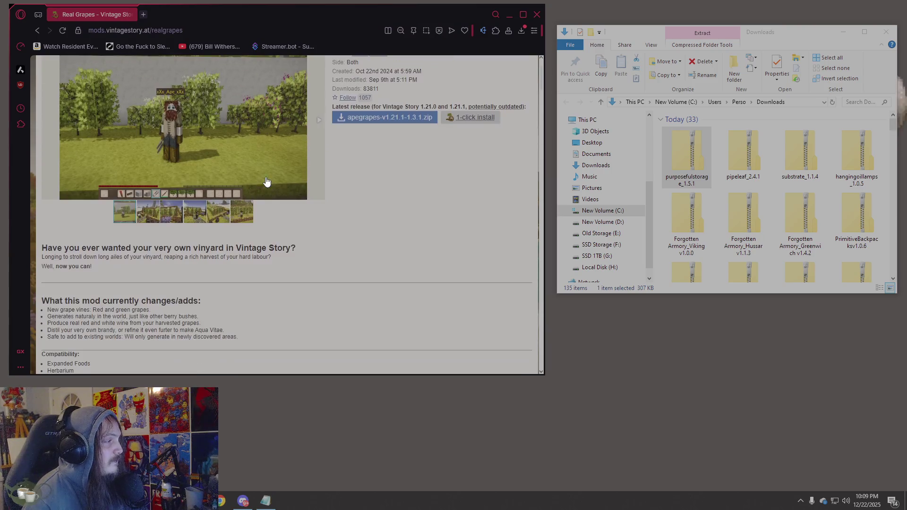
{"action": "scroll", "coordinate": [303, 205], "scroll_direction": "down", "scroll_amount": 3}
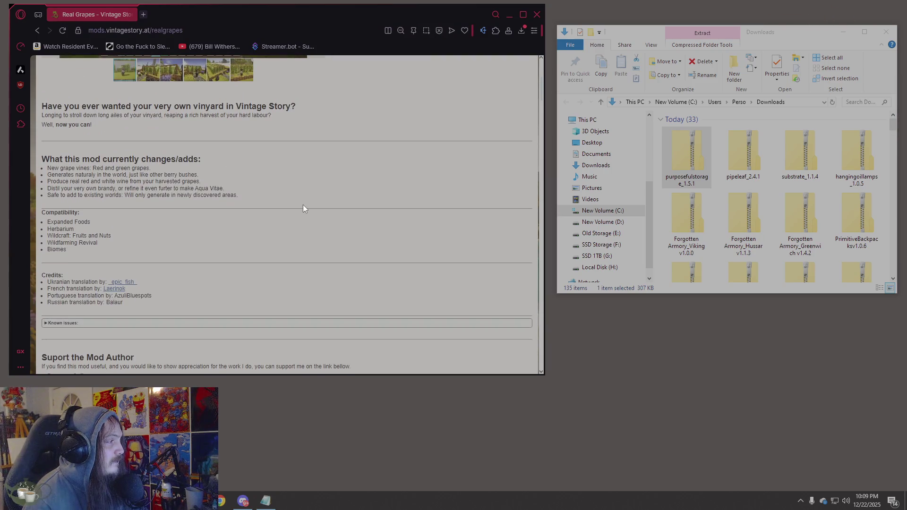
{"action": "scroll", "coordinate": [302, 205], "scroll_direction": "down", "scroll_amount": 1}
{"action": "scroll", "coordinate": [302, 205], "scroll_direction": "up", "scroll_amount": 2}
{"action": "scroll", "coordinate": [303, 205], "scroll_direction": "up", "scroll_amount": 2}
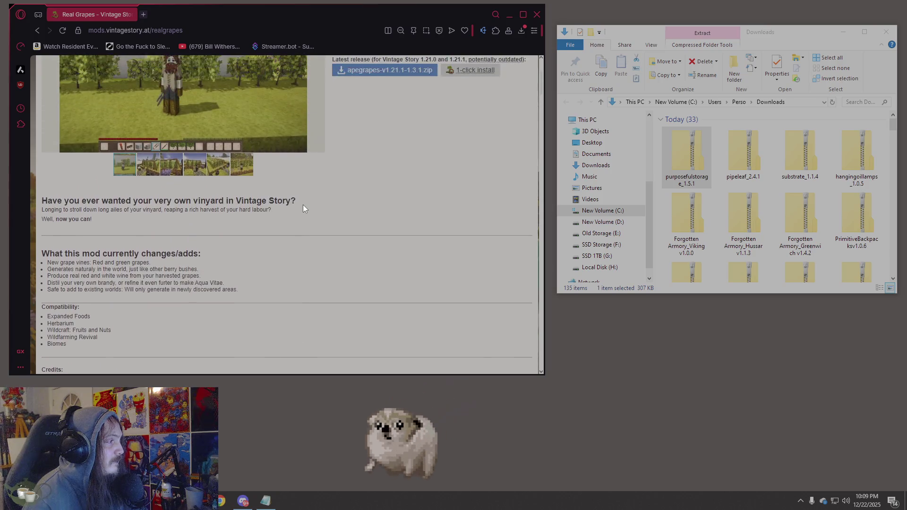
{"action": "left_click", "coordinate": [367, 124]}
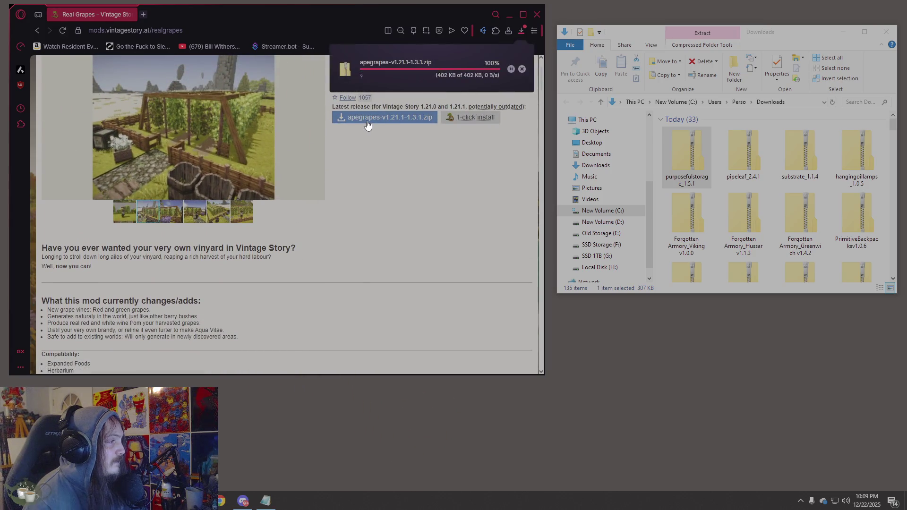
{"action": "left_click", "coordinate": [680, 172]}
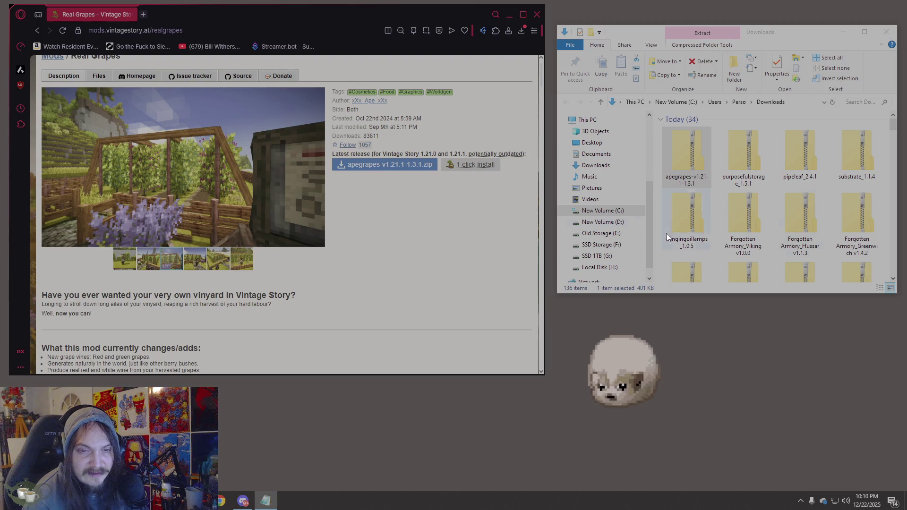
Load the Scoop of Jam page and download scoopofjammod_0.1.0.zip into Downloads
{"action": "left_click", "coordinate": [219, 30]}
{"action": "type", "text": "https://mods.vintagestory.at/scoopofjammod"}
{"action": "key", "text": "Return"}
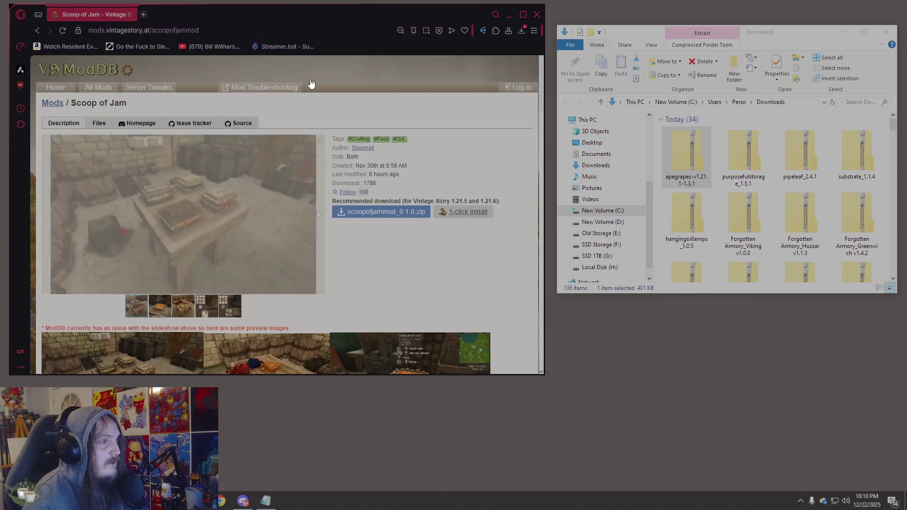
{"action": "left_click", "coordinate": [394, 217]}
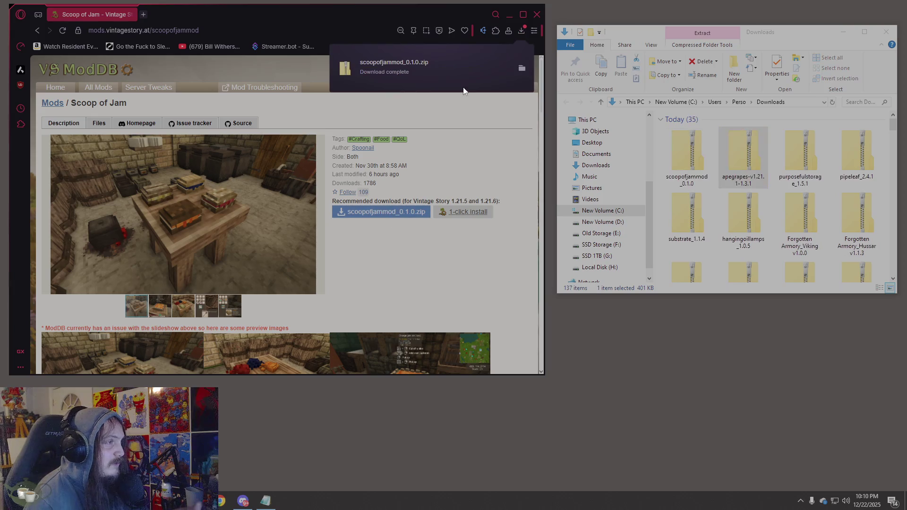
{"action": "scroll", "coordinate": [316, 233], "scroll_direction": "down", "scroll_amount": 10}
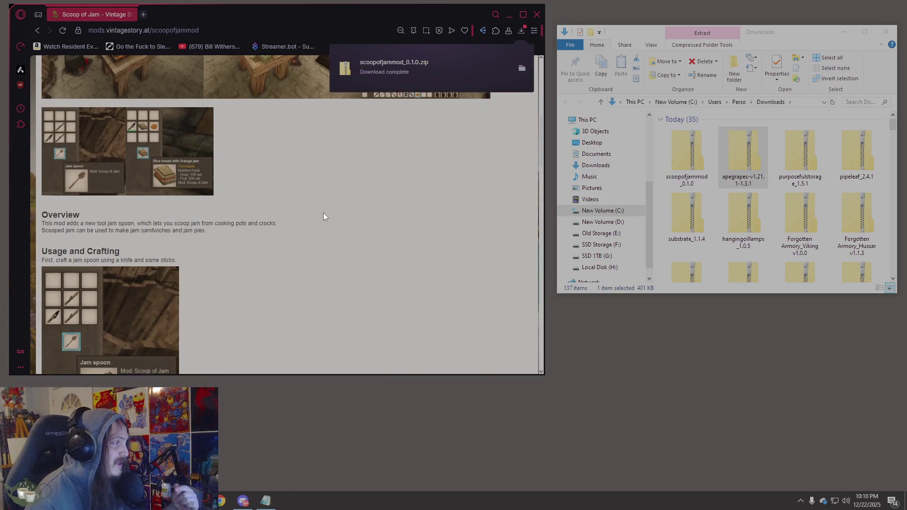
{"action": "scroll", "coordinate": [323, 213], "scroll_direction": "down", "scroll_amount": 10}
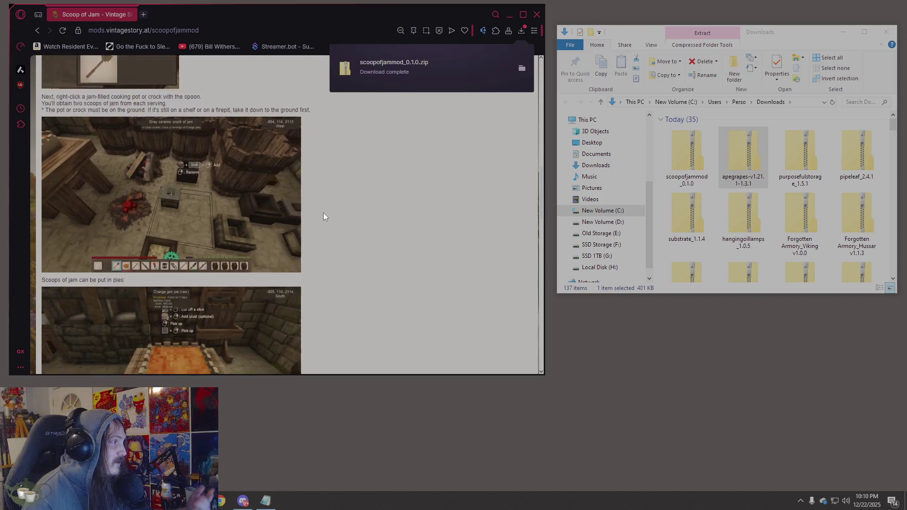
{"action": "scroll", "coordinate": [324, 213], "scroll_direction": "down", "scroll_amount": 6}
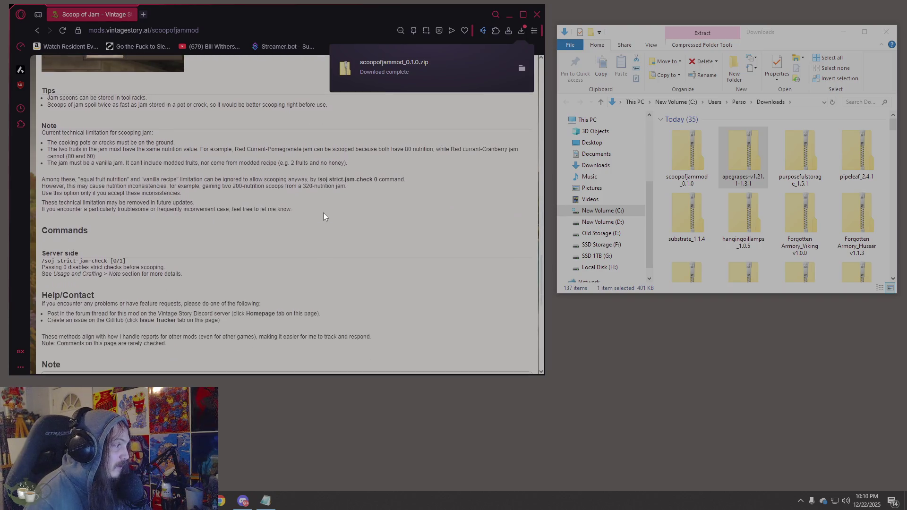
{"action": "left_click", "coordinate": [678, 158]}
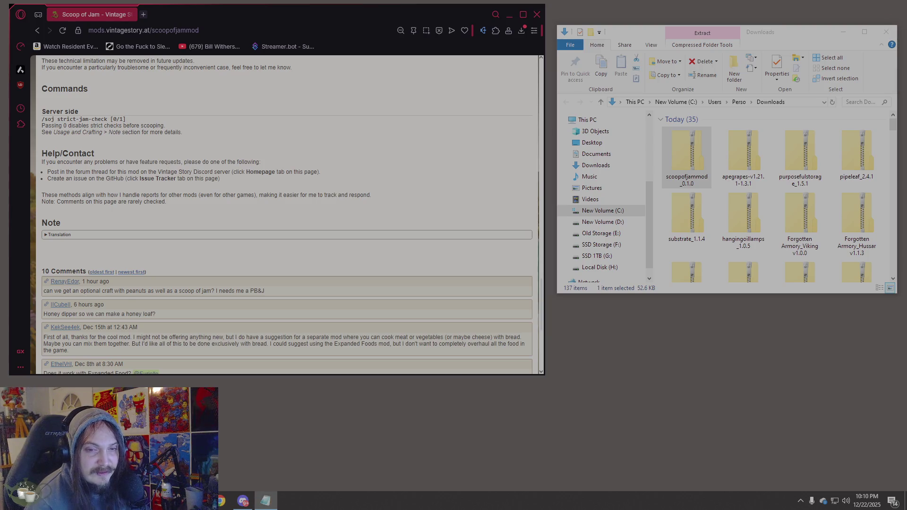
Load the Snowshoes page and download snowshoes_2.1.3.zip into Downloads
{"action": "left_click", "coordinate": [291, 34]}
{"action": "key", "text": "ctrl+v"}
{"action": "key", "text": "Return"}
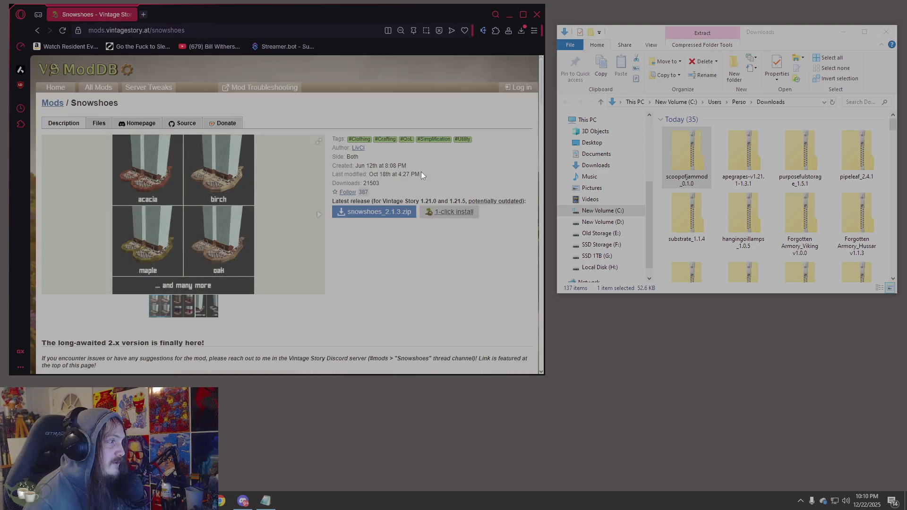
{"action": "left_click", "coordinate": [374, 211]}
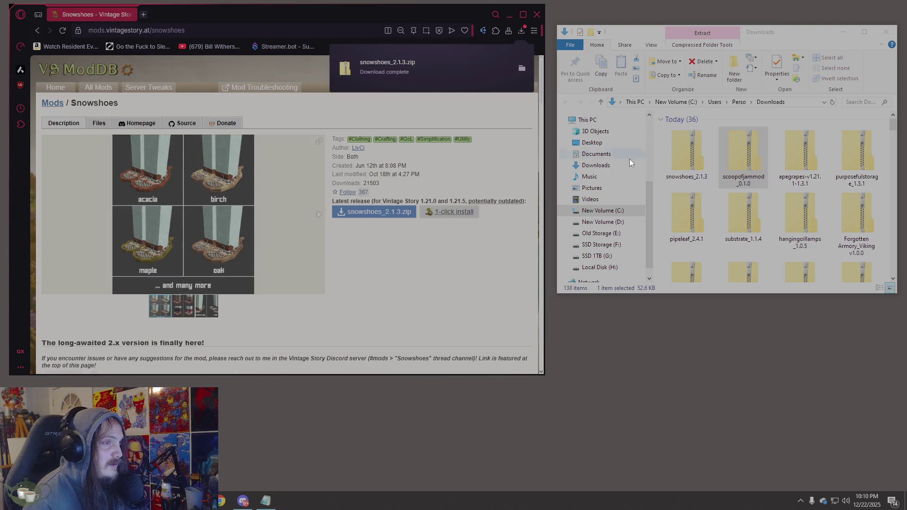
{"action": "left_click", "coordinate": [676, 160]}
{"action": "key", "text": "Return"}
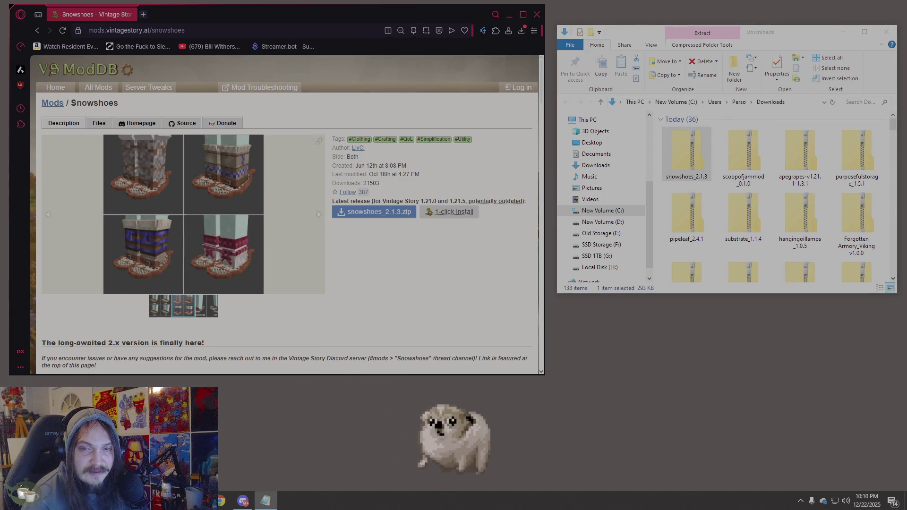
Load the Tankards, Goblets and More! mod page
{"action": "left_click", "coordinate": [214, 31]}
{"action": "type", "text": "https://mods.vintagestory.at/tankardsandgoblets"}
{"action": "key", "text": "Return"}
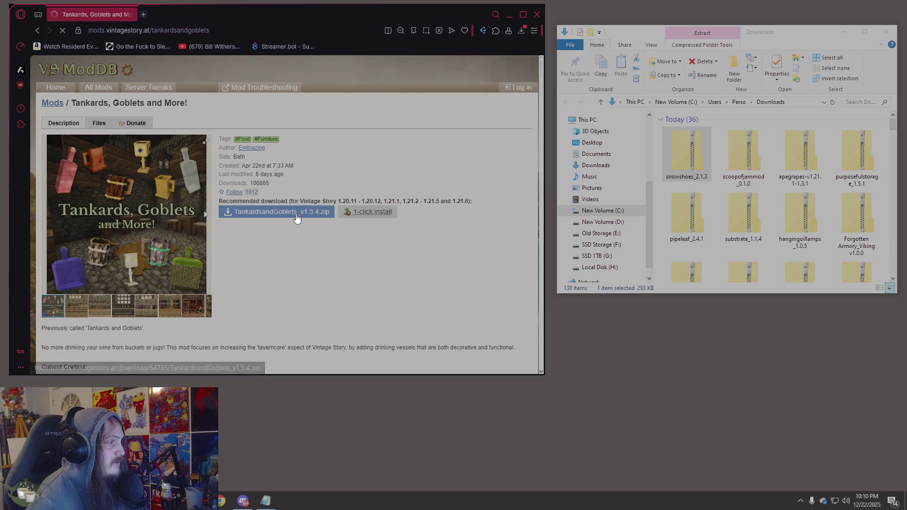
Download TankardsandGoblets_v1.3.4.zip and revisit the Snowshoes and Scoop of Jam pages
{"action": "left_click", "coordinate": [299, 212]}
{"action": "scroll", "coordinate": [301, 174], "scroll_direction": "down", "scroll_amount": 1}
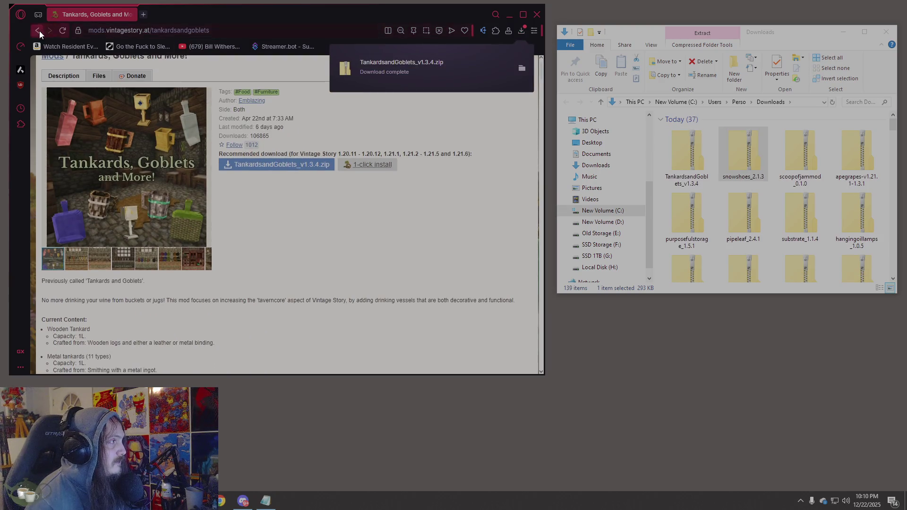
{"action": "left_click", "coordinate": [38, 30]}
{"action": "scroll", "coordinate": [316, 184], "scroll_direction": "down", "scroll_amount": 15}
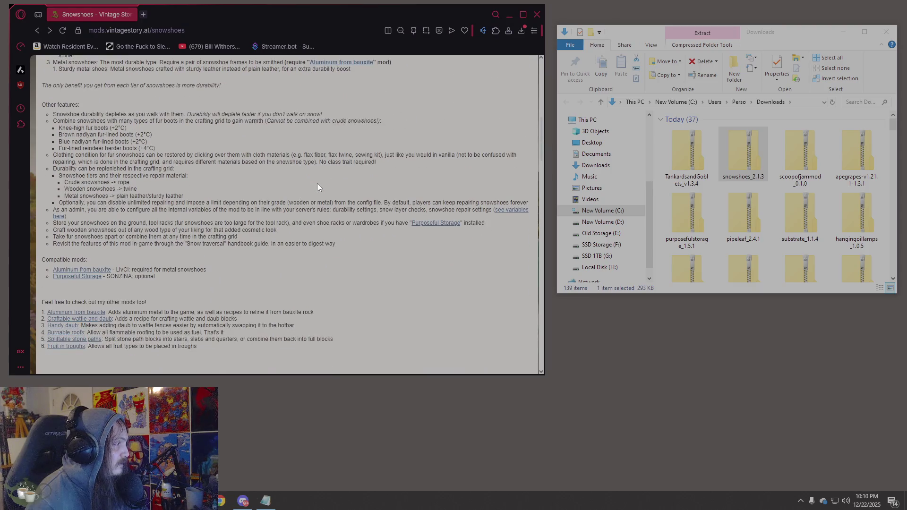
{"action": "scroll", "coordinate": [316, 183], "scroll_direction": "up", "scroll_amount": 3}
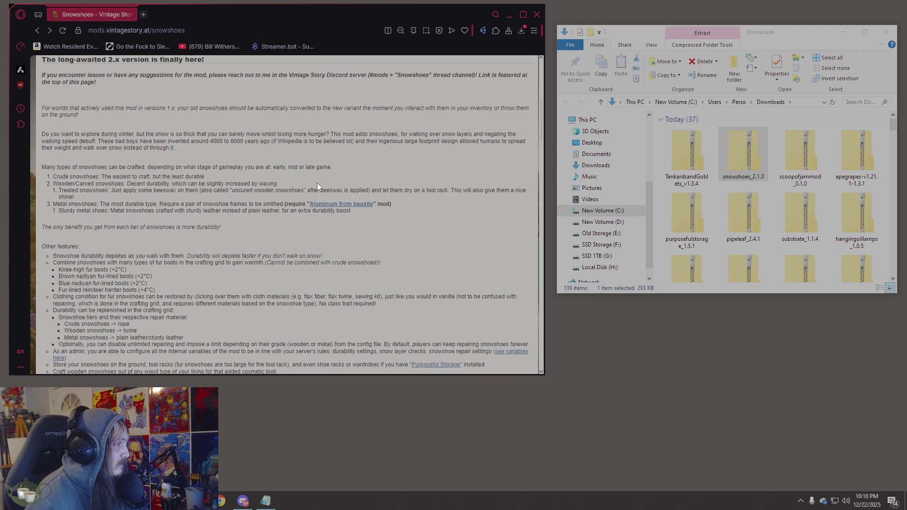
{"action": "scroll", "coordinate": [317, 184], "scroll_direction": "up", "scroll_amount": 1}
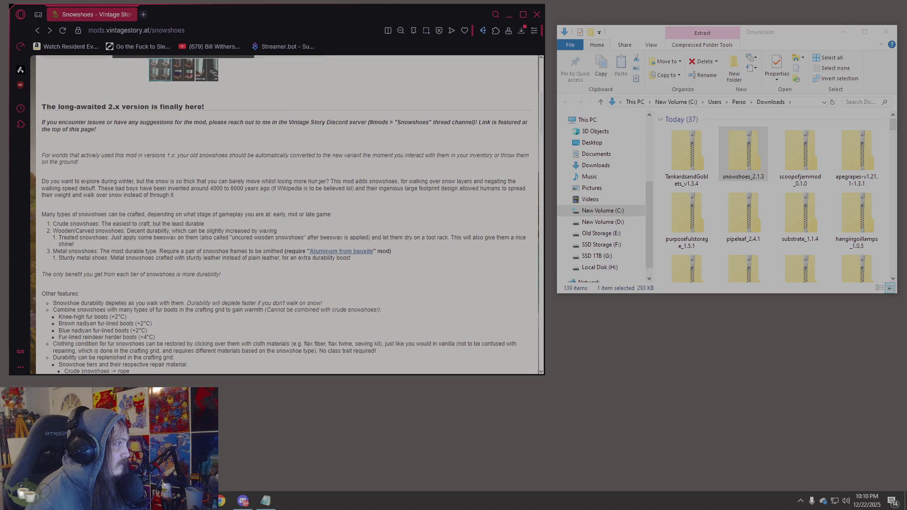
{"action": "scroll", "coordinate": [317, 187], "scroll_direction": "down", "scroll_amount": 6}
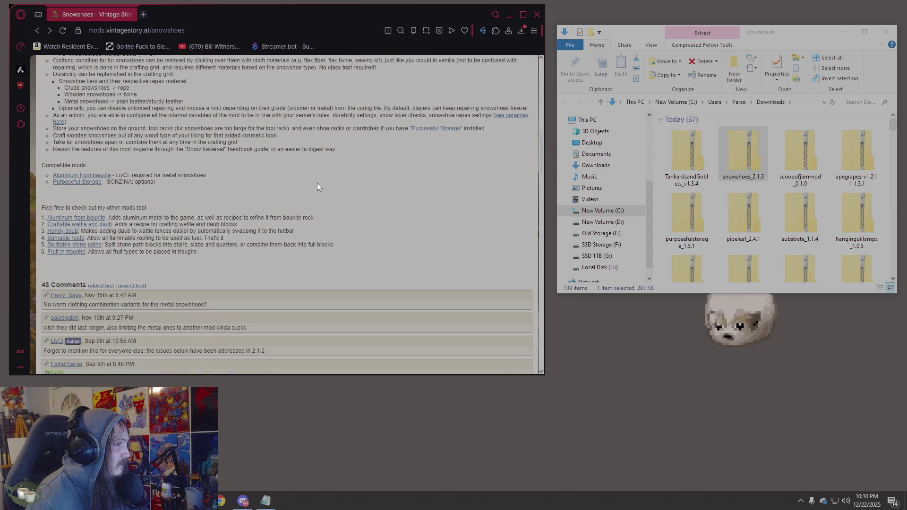
{"action": "left_click", "coordinate": [37, 30]}
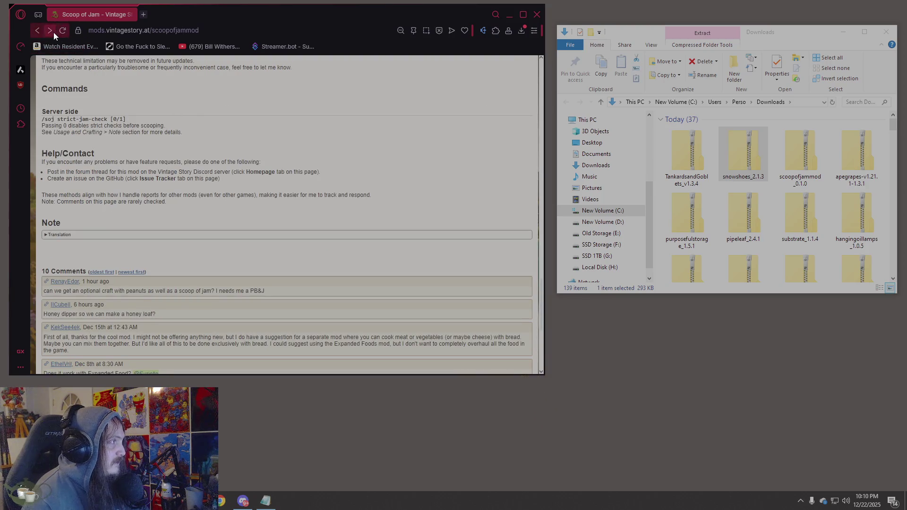
{"action": "left_click", "coordinate": [50, 31]}
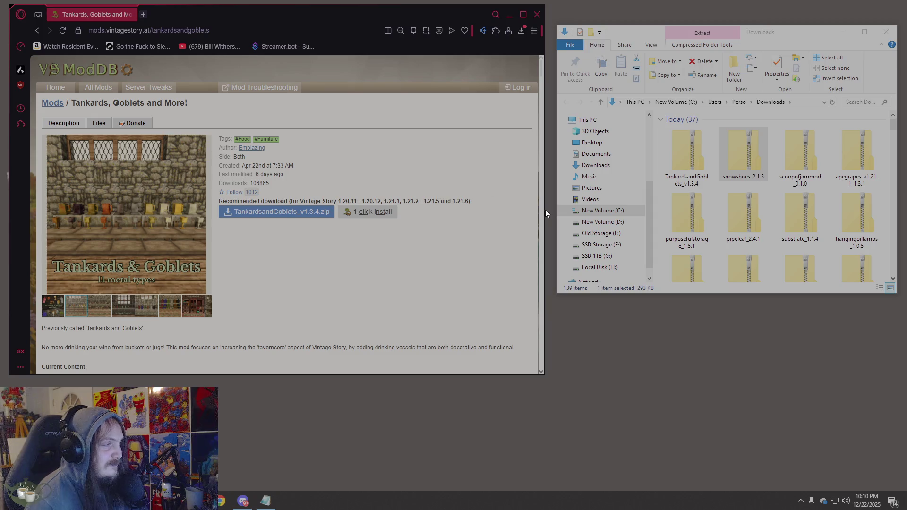
Confirm the TankardsandGoblets_v1.3.4 zip in the Downloads file list
{"action": "left_click", "coordinate": [686, 156]}
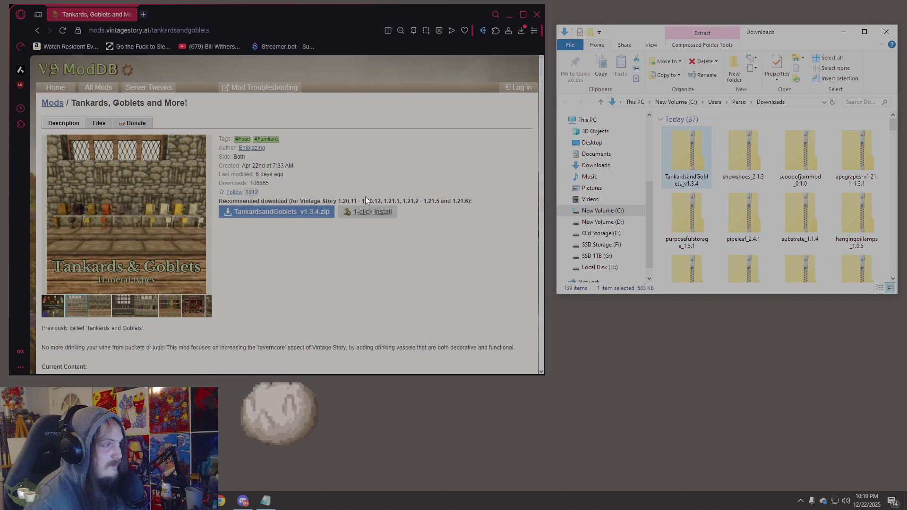
{"action": "scroll", "coordinate": [364, 200], "scroll_direction": "down", "scroll_amount": 7}
{"action": "scroll", "coordinate": [367, 200], "scroll_direction": "down", "scroll_amount": 3}
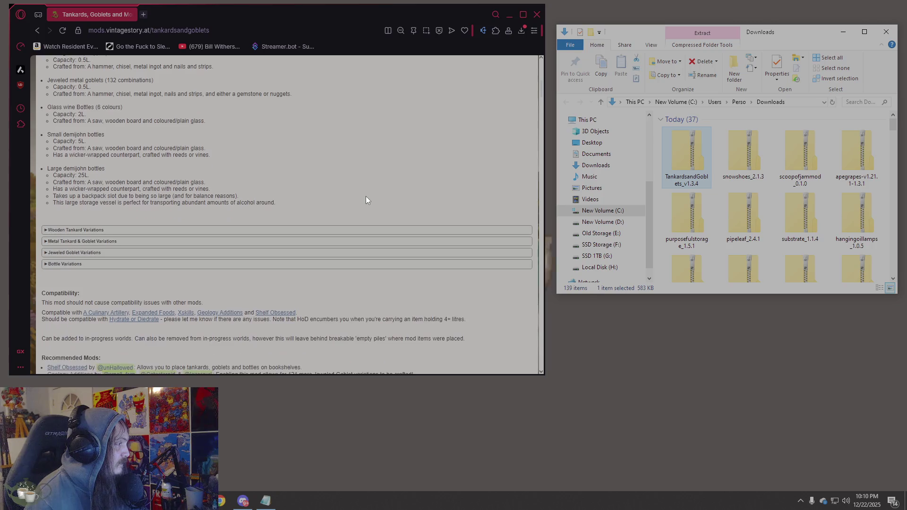
{"action": "scroll", "coordinate": [365, 197], "scroll_direction": "down", "scroll_amount": 1}
{"action": "scroll", "coordinate": [365, 197], "scroll_direction": "up", "scroll_amount": 1}
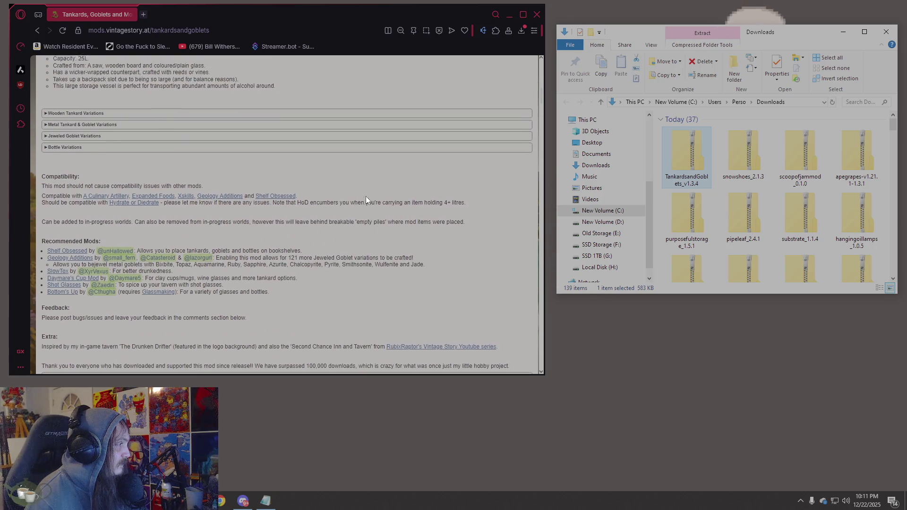
{"action": "scroll", "coordinate": [397, 185], "scroll_direction": "down", "scroll_amount": 2}
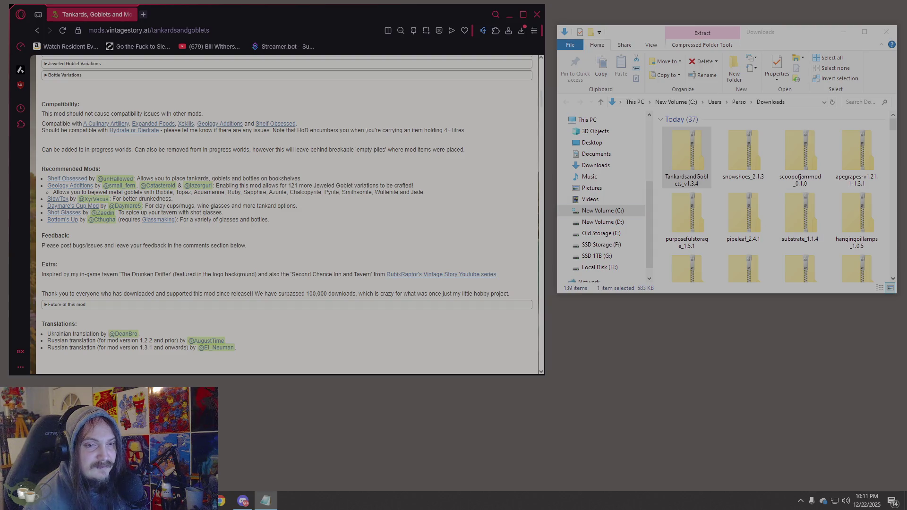
{"action": "left_click", "coordinate": [279, 31]}
Load the Wind Chimes page and download windchimes-V1.21.4-1.4.1.zip into Downloads
{"action": "type", "text": "https://mods.vintagestory.at/windchimes"}
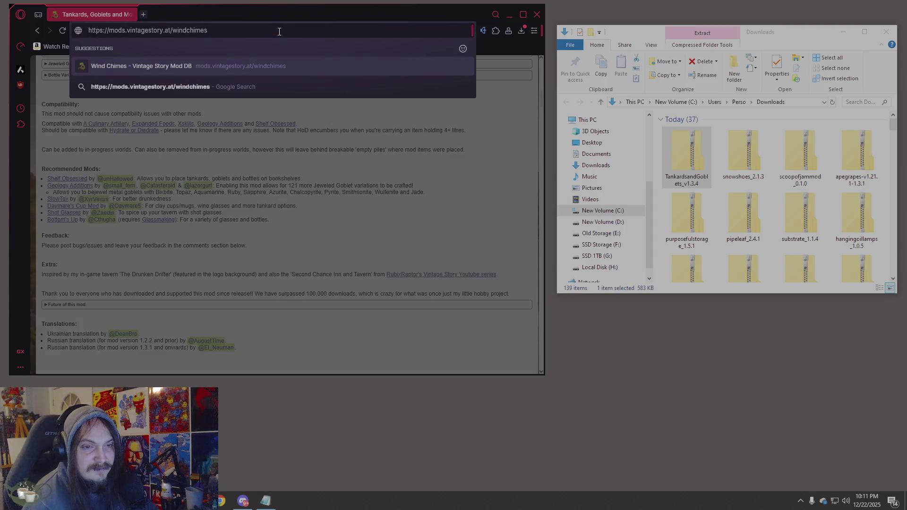
{"action": "key", "text": "Return"}
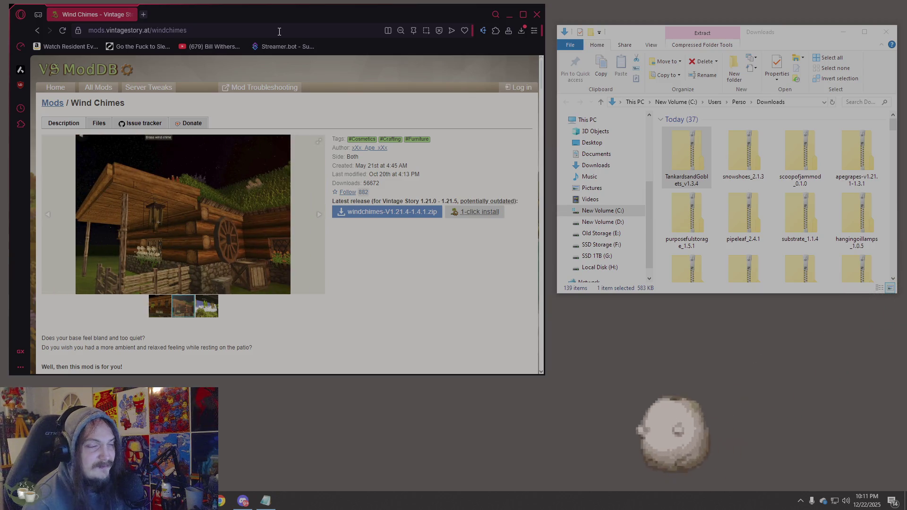
{"action": "scroll", "coordinate": [319, 180], "scroll_direction": "down", "scroll_amount": 9}
{"action": "scroll", "coordinate": [304, 187], "scroll_direction": "down", "scroll_amount": 4}
{"action": "scroll", "coordinate": [304, 187], "scroll_direction": "up", "scroll_amount": 12}
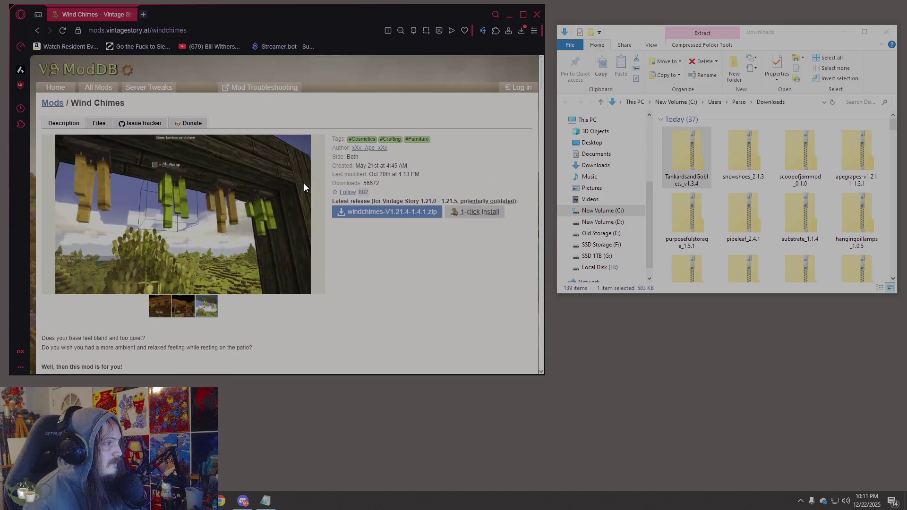
{"action": "left_click", "coordinate": [392, 215]}
{"action": "left_click", "coordinate": [697, 149]}
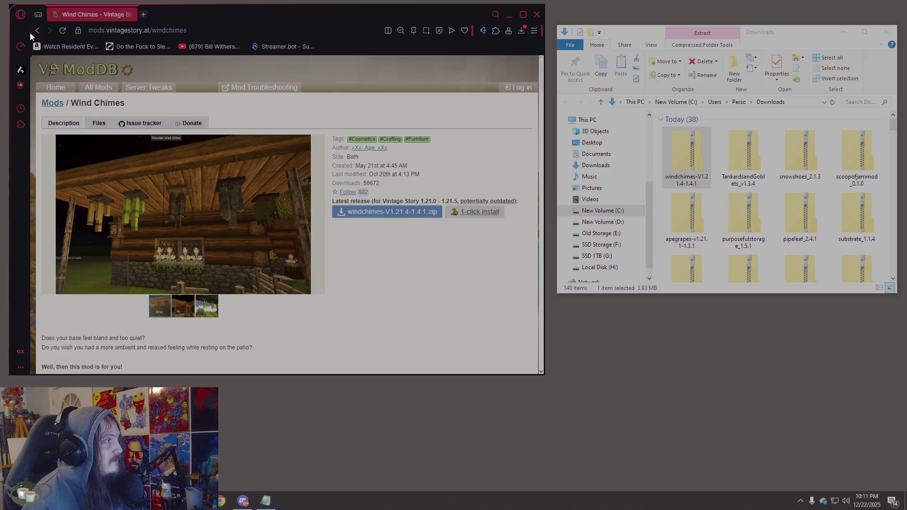
{"action": "left_click", "coordinate": [179, 32]}
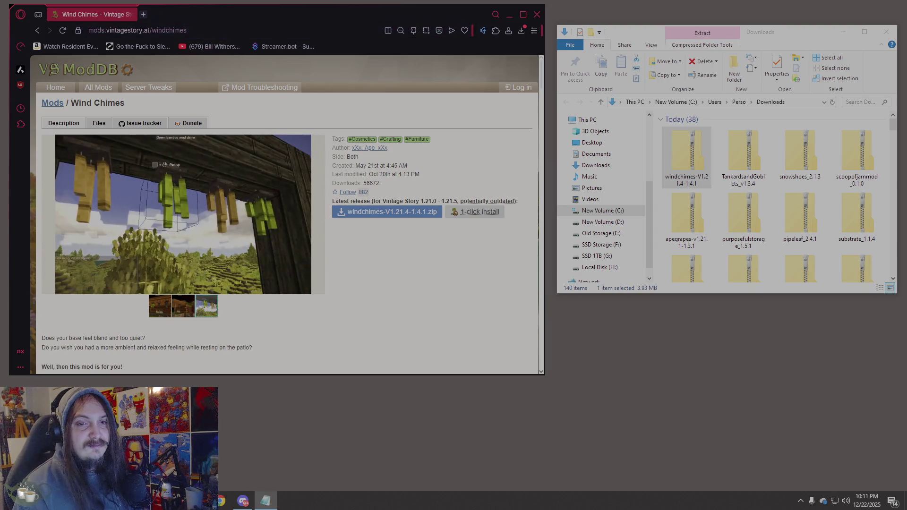
Load the Wooden Fortifications page and download woodenfortifications_2.0.10.zip
{"action": "left_click", "coordinate": [124, 31]}
{"action": "type", "text": "https://mods.vintagestory.at/woodfortifications"}
{"action": "key", "text": "Return"}
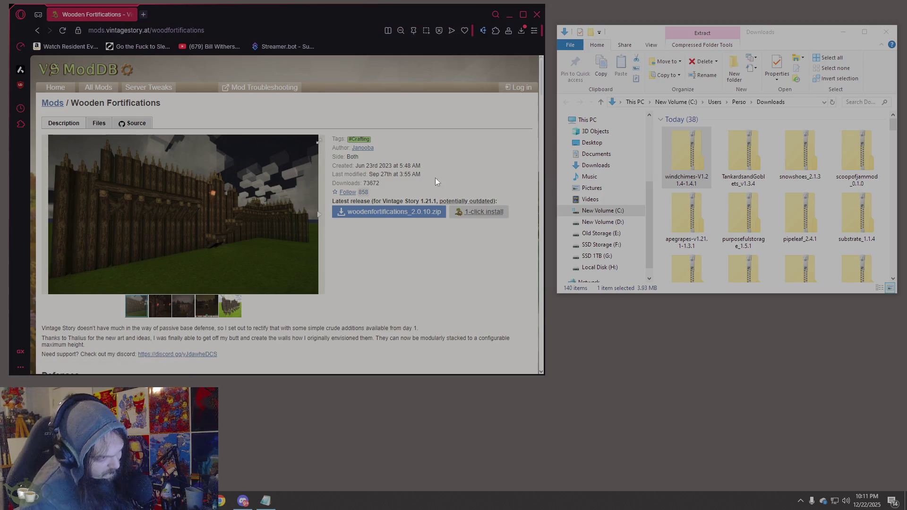
{"action": "left_click", "coordinate": [424, 214]}
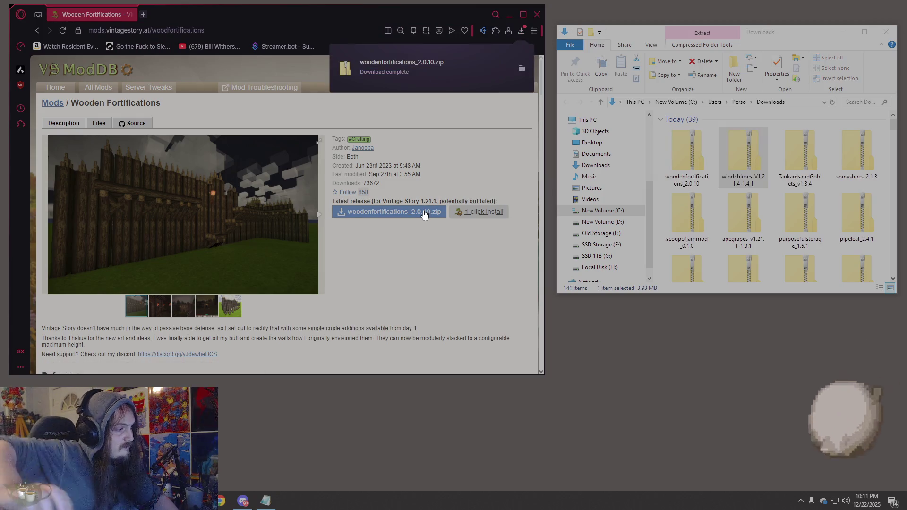
{"action": "scroll", "coordinate": [409, 259], "scroll_direction": "down", "scroll_amount": 4}
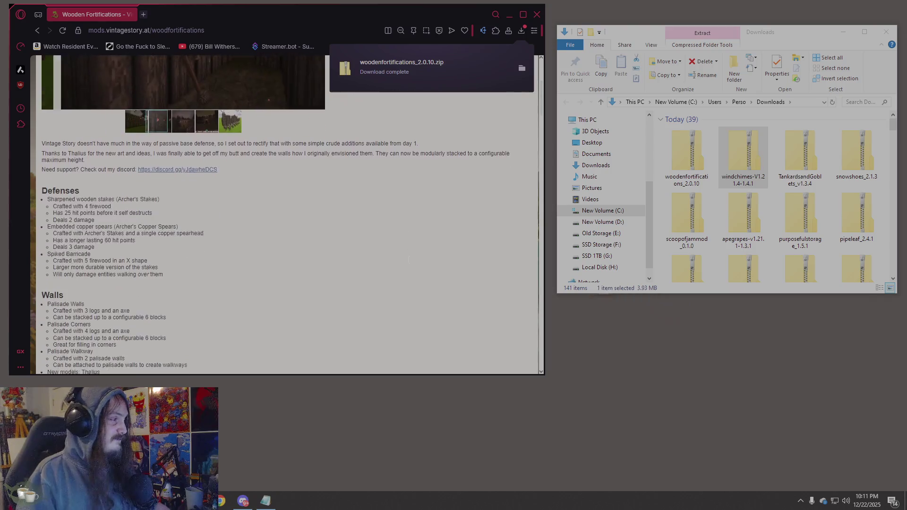
{"action": "scroll", "coordinate": [407, 250], "scroll_direction": "down", "scroll_amount": 5}
{"action": "scroll", "coordinate": [413, 248], "scroll_direction": "down", "scroll_amount": 6}
{"action": "scroll", "coordinate": [425, 246], "scroll_direction": "up", "scroll_amount": 6}
{"action": "scroll", "coordinate": [427, 241], "scroll_direction": "up", "scroll_amount": 5}
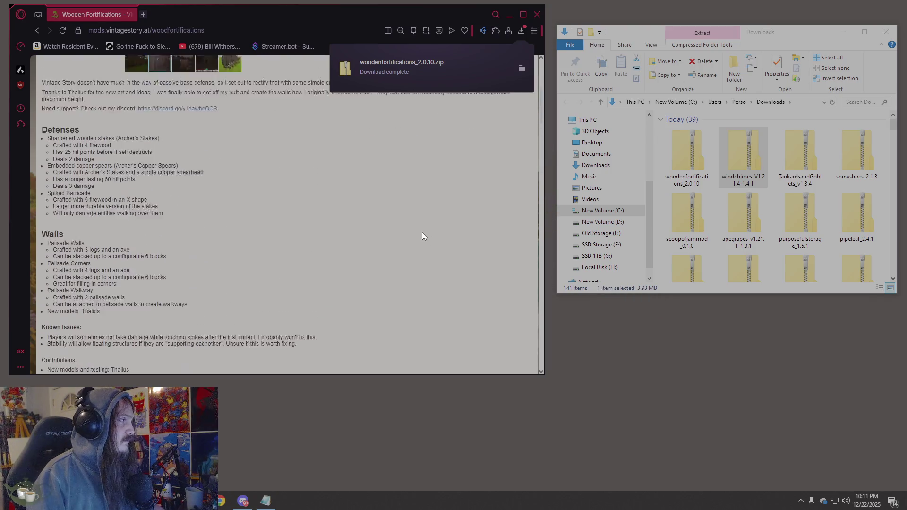
{"action": "left_click", "coordinate": [686, 167]}
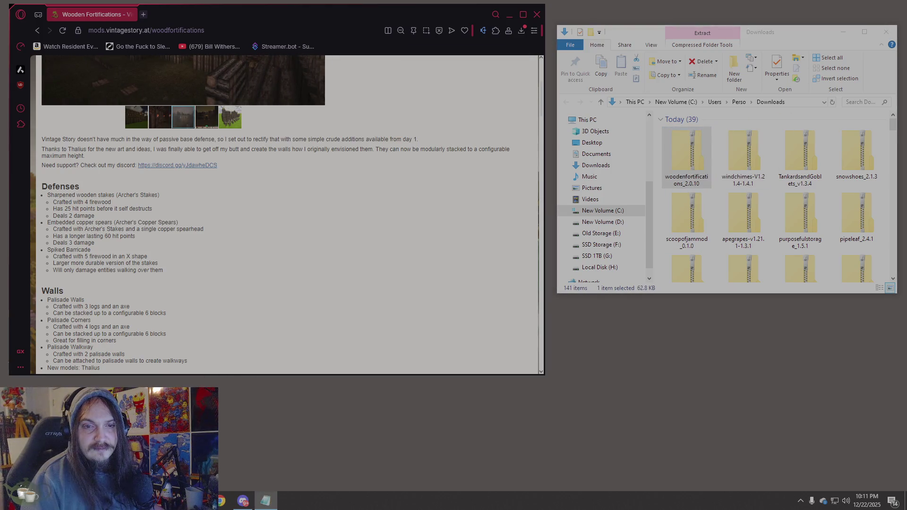
Change the address to /wool and download wool-1.8.2.zip into Downloads
{"action": "left_click", "coordinate": [245, 36]}
{"action": "key", "text": "ctrl+BackSpace"}
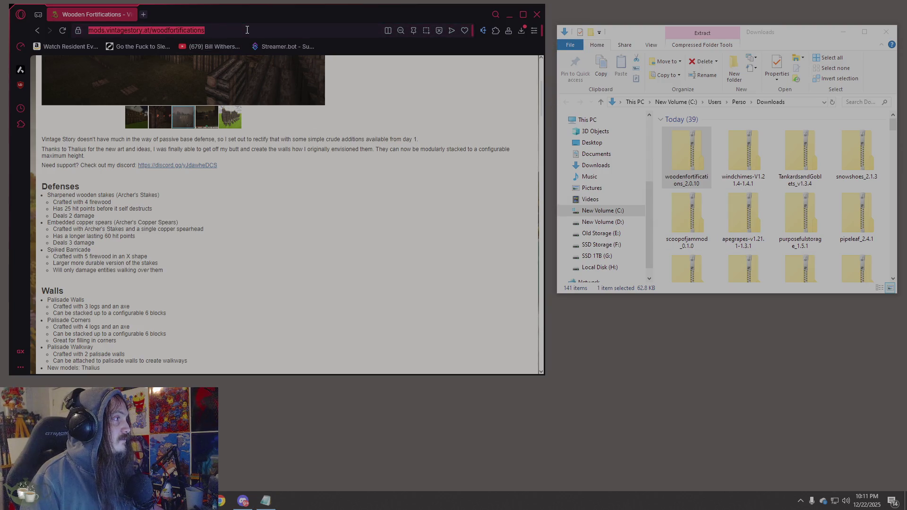
{"action": "type", "text": "wool"}
{"action": "key", "text": "Return"}
{"action": "scroll", "coordinate": [310, 158], "scroll_direction": "down", "scroll_amount": 3}
{"action": "scroll", "coordinate": [310, 157], "scroll_direction": "down", "scroll_amount": 1}
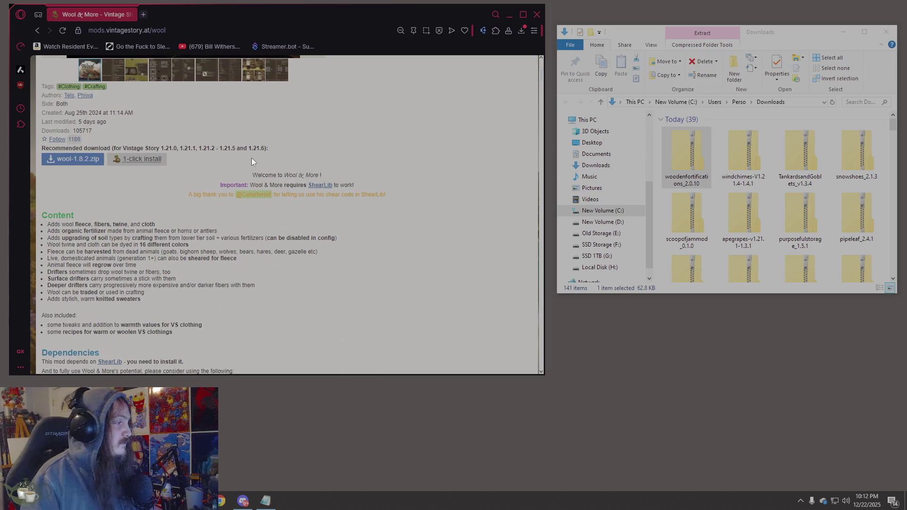
{"action": "left_click", "coordinate": [77, 159]}
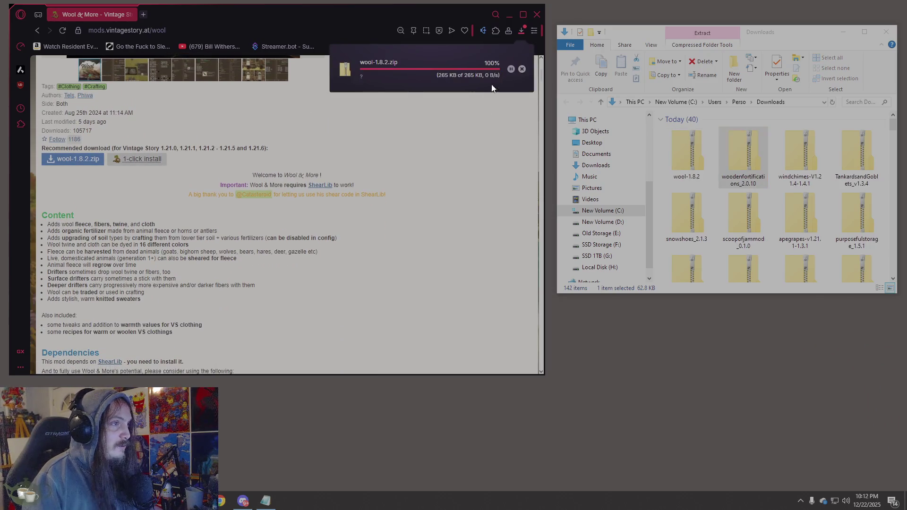
{"action": "left_click", "coordinate": [674, 154]}
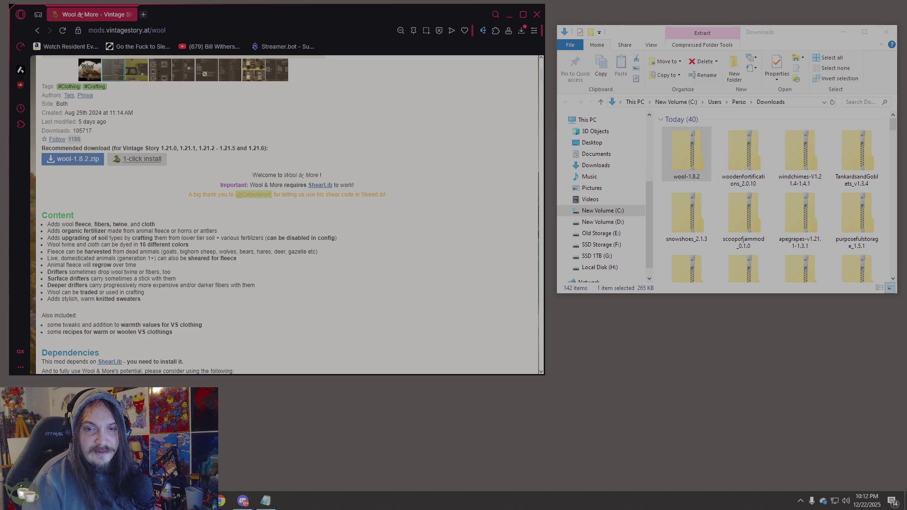
Load the Age Of Confession page and download ageofconfession_2.1.5.zip
{"action": "scroll", "coordinate": [347, 139], "scroll_direction": "up", "scroll_amount": 5}
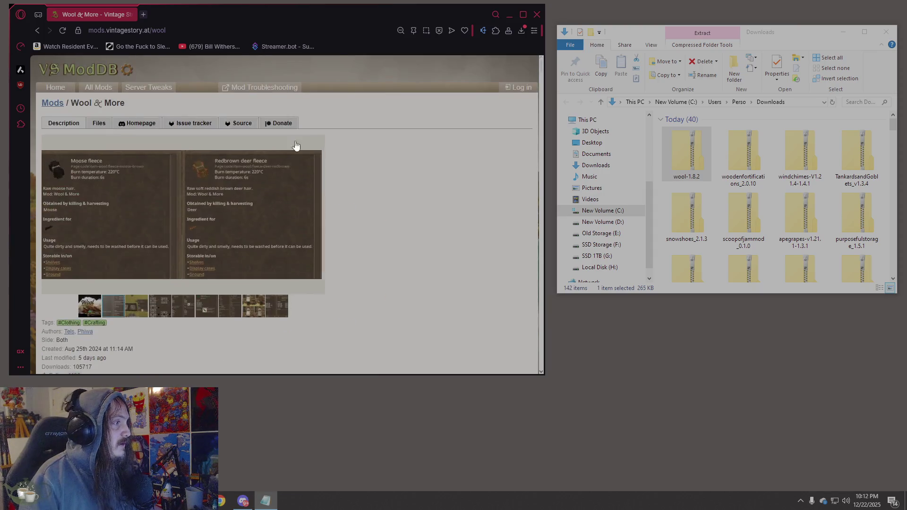
{"action": "left_click", "coordinate": [207, 30]}
{"action": "type", "text": "https://mods.vintagestory.at/ageofconfession"}
{"action": "key", "text": "Return"}
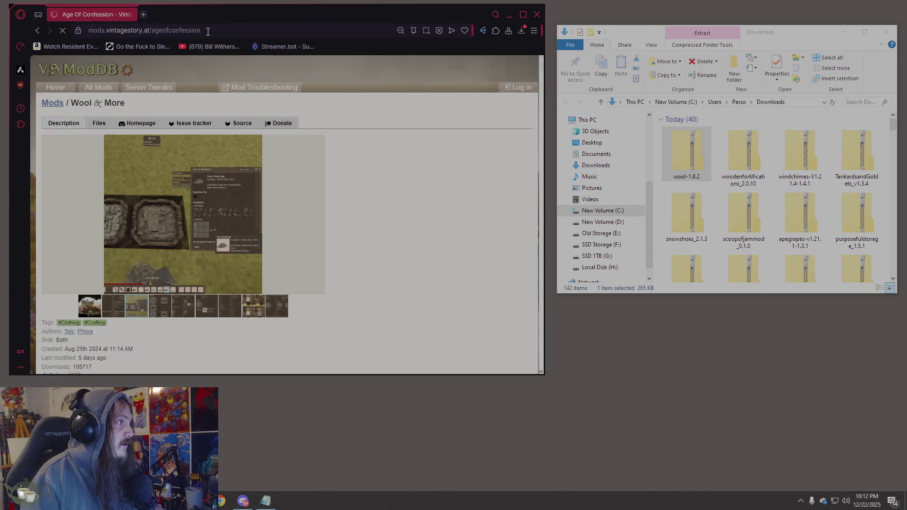
{"action": "scroll", "coordinate": [379, 156], "scroll_direction": "down", "scroll_amount": 1}
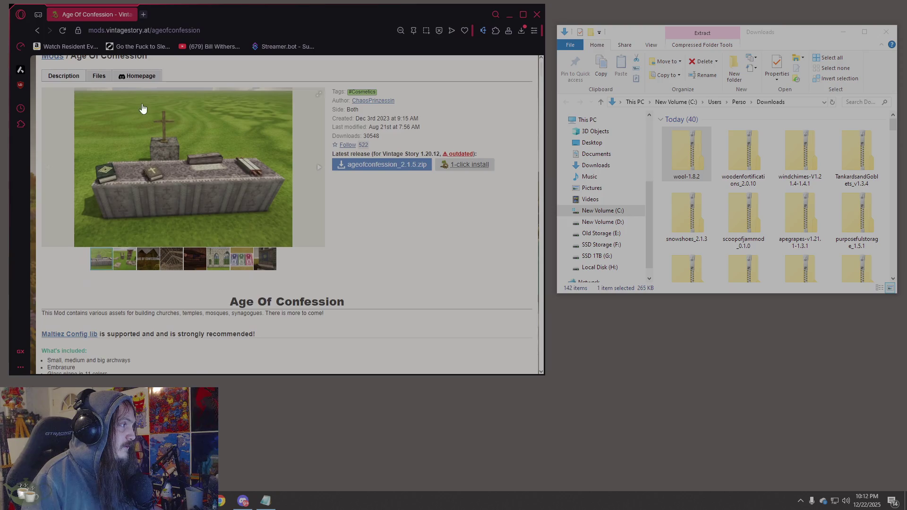
{"action": "left_click", "coordinate": [384, 163]}
{"action": "scroll", "coordinate": [361, 197], "scroll_direction": "down", "scroll_amount": 5}
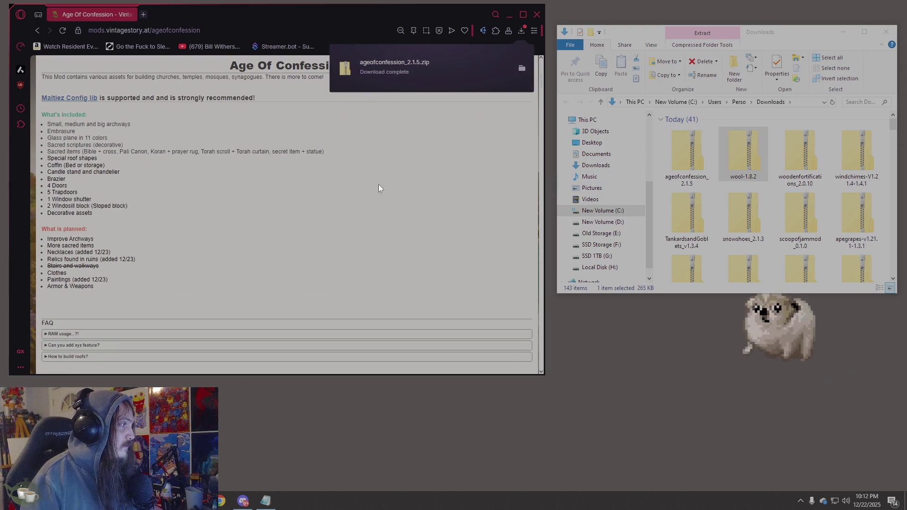
Load the Sound Of Confession page and download soundofconfession_1.0.8.zip
{"action": "left_click", "coordinate": [703, 144]}
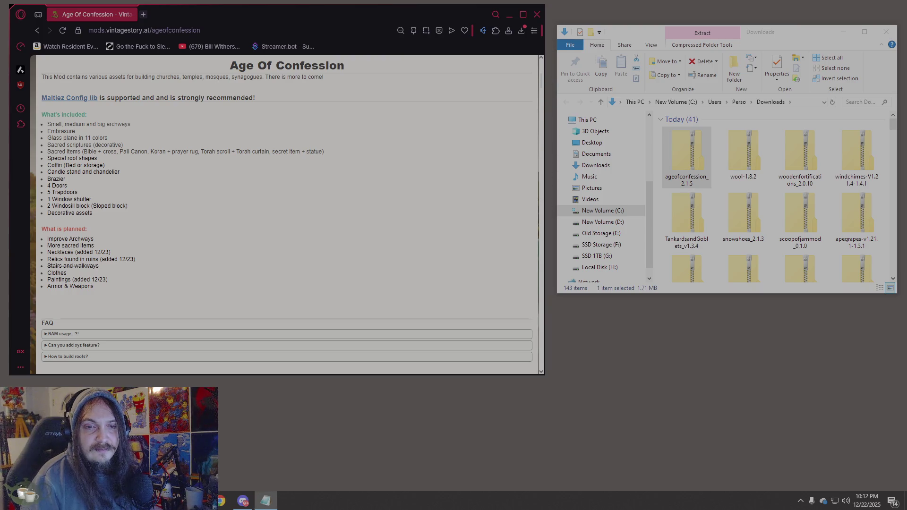
{"action": "left_click", "coordinate": [242, 33]}
{"action": "key", "text": "ctrl+v"}
{"action": "key", "text": "Return"}
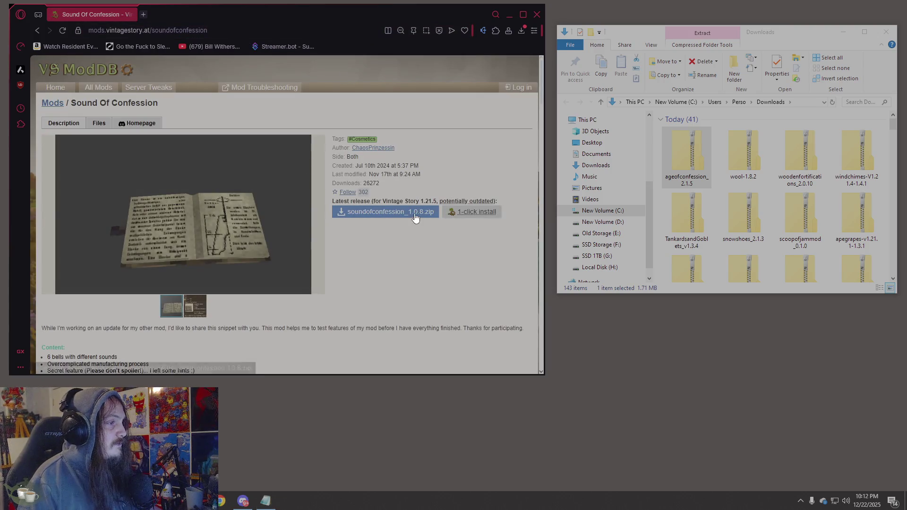
{"action": "left_click", "coordinate": [419, 213]}
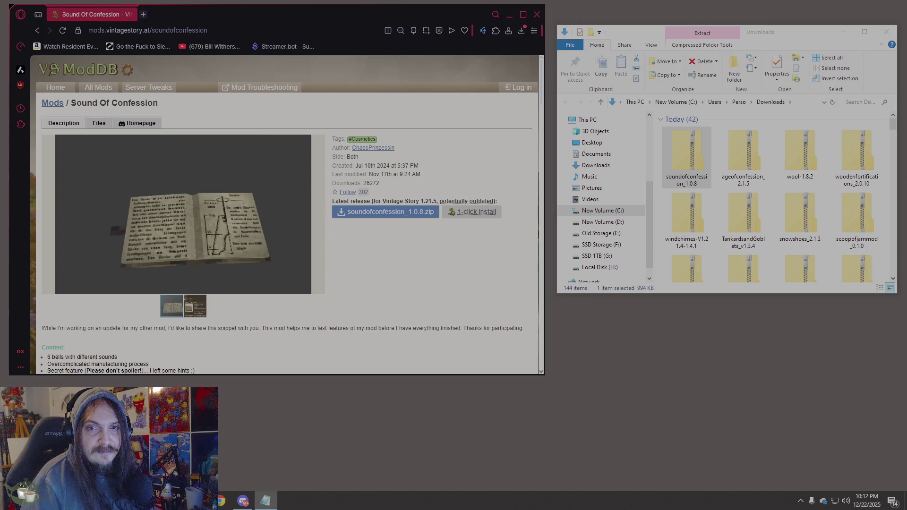
Load the Feverstone Wilds mod page
{"action": "left_click", "coordinate": [144, 30]}
{"action": "type", "text": "https://mods.vintagestory.at/feverstonewilds"}
{"action": "key", "text": "Return"}
Download FeverstoneWilds-v2.0.0-rc.15-1.21.x.zip and show it in its folder
{"action": "scroll", "coordinate": [302, 156], "scroll_direction": "down", "scroll_amount": 5}
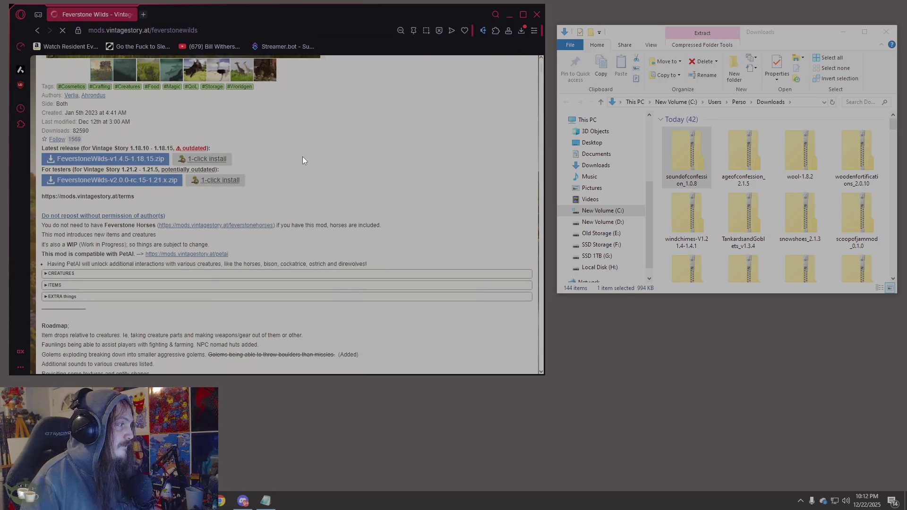
{"action": "left_click", "coordinate": [112, 184]}
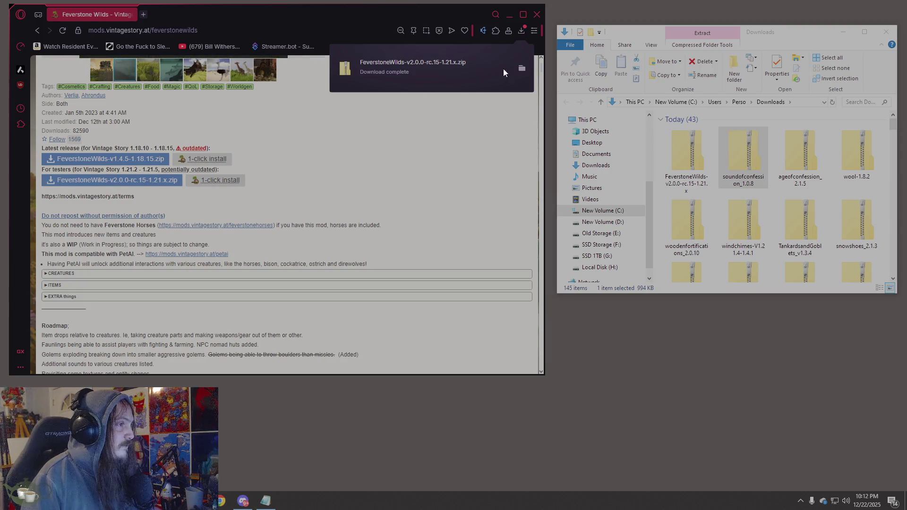
{"action": "scroll", "coordinate": [440, 194], "scroll_direction": "down", "scroll_amount": 10}
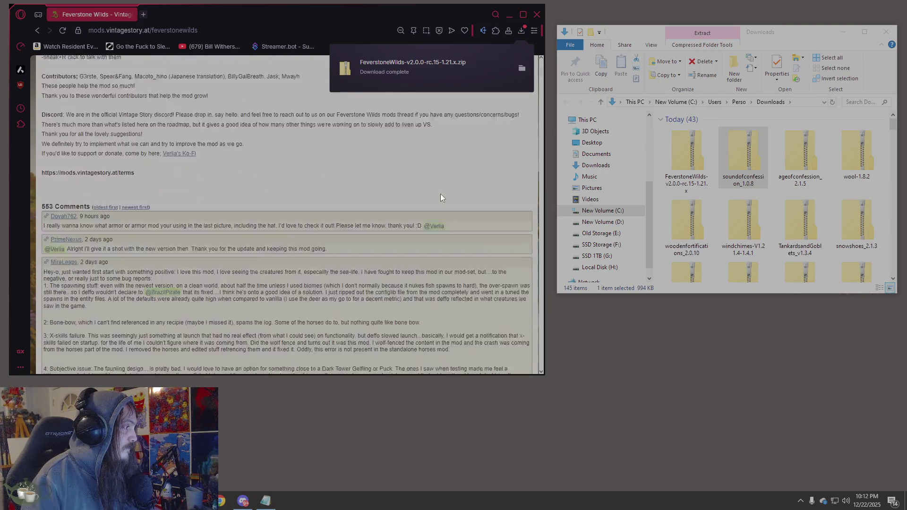
{"action": "scroll", "coordinate": [440, 197], "scroll_direction": "down", "scroll_amount": 3}
{"action": "scroll", "coordinate": [440, 198], "scroll_direction": "up", "scroll_amount": 8}
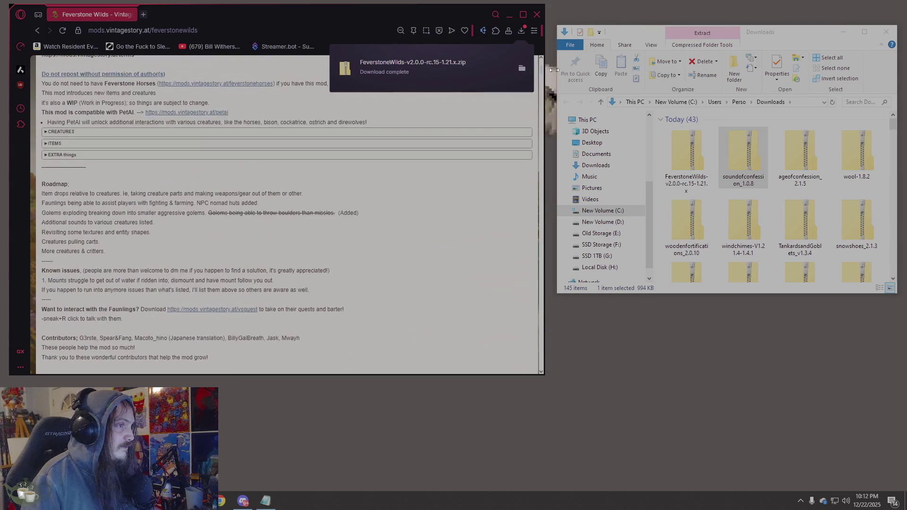
{"action": "left_click", "coordinate": [519, 69]}
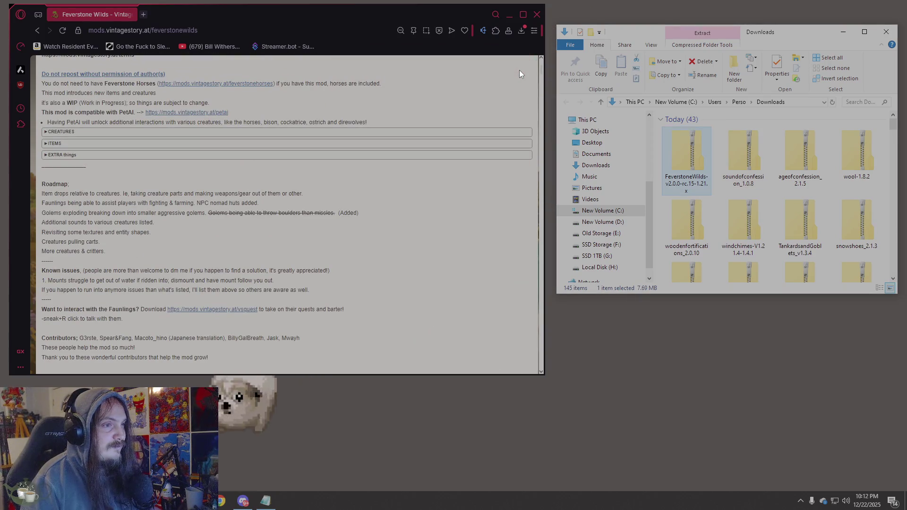
Find the FeverstoneWilds zip in the Downloads folder listing
{"action": "left_click", "coordinate": [756, 161]}
{"action": "left_click", "coordinate": [685, 169]}
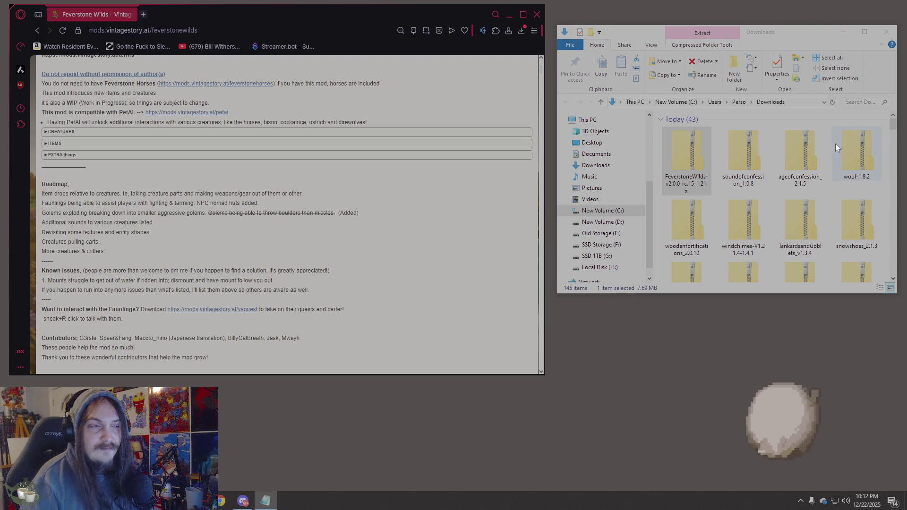
{"action": "scroll", "coordinate": [364, 156], "scroll_direction": "up", "scroll_amount": 10}
{"action": "left_click", "coordinate": [157, 30]}
Download FotSA-Machairodontinae-v1.1.4 and FotSA-Chelonioidea-v1.0.6 zips and confirm them in Downloads
{"action": "type", "text": "https://mods.vintagestory.at/machairodontinae"}
{"action": "key", "text": "Return"}
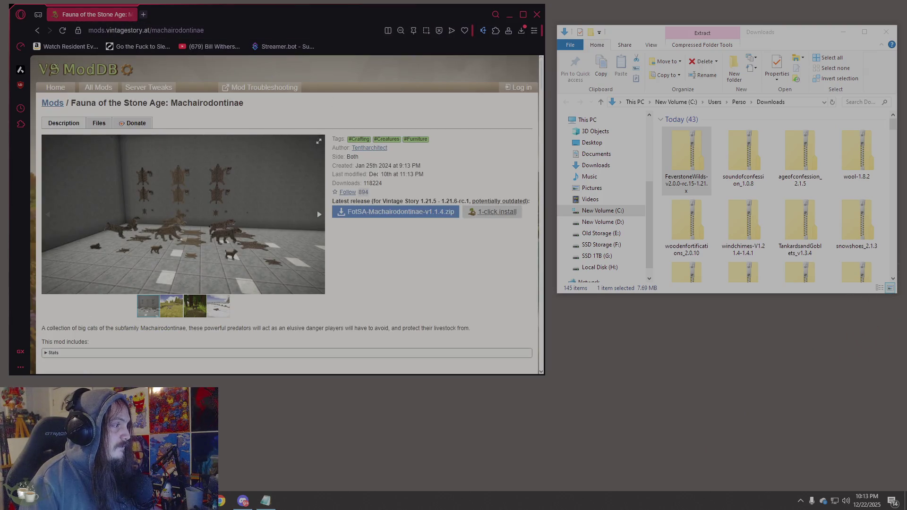
{"action": "left_click", "coordinate": [414, 213]}
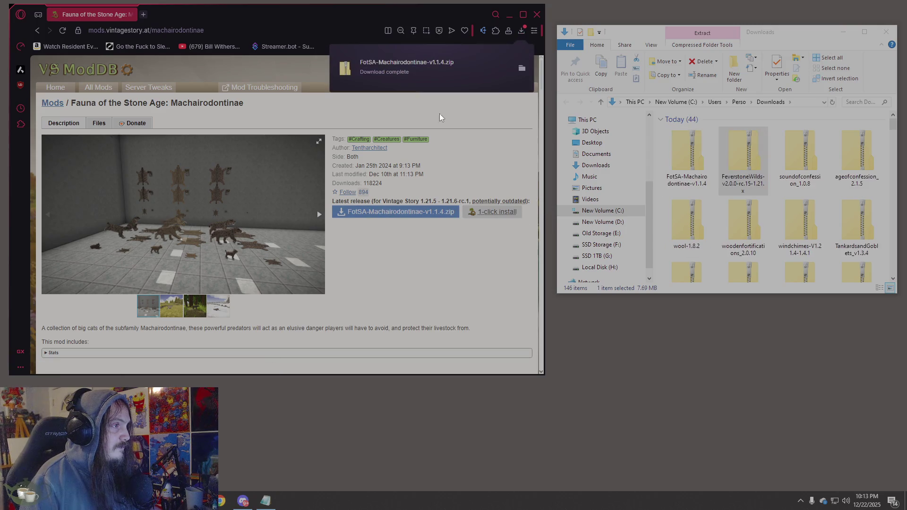
{"action": "left_click", "coordinate": [702, 159]}
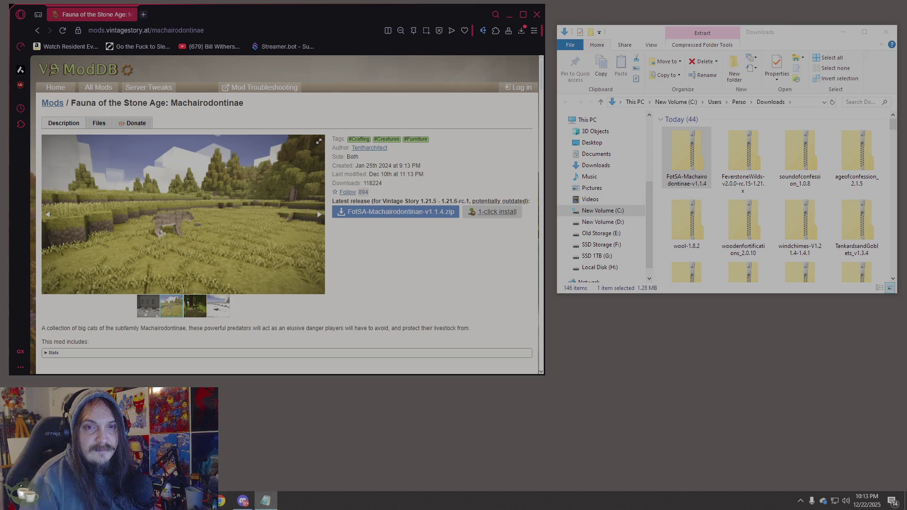
{"action": "left_click", "coordinate": [165, 30]}
{"action": "type", "text": "https://mods.vintagestory.at/chelonioidea"}
{"action": "key", "text": "Return"}
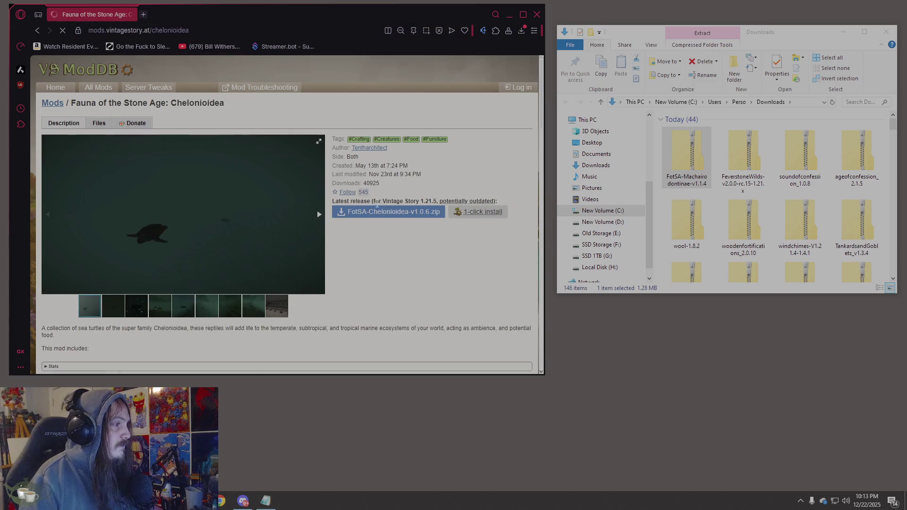
{"action": "left_click", "coordinate": [379, 212]}
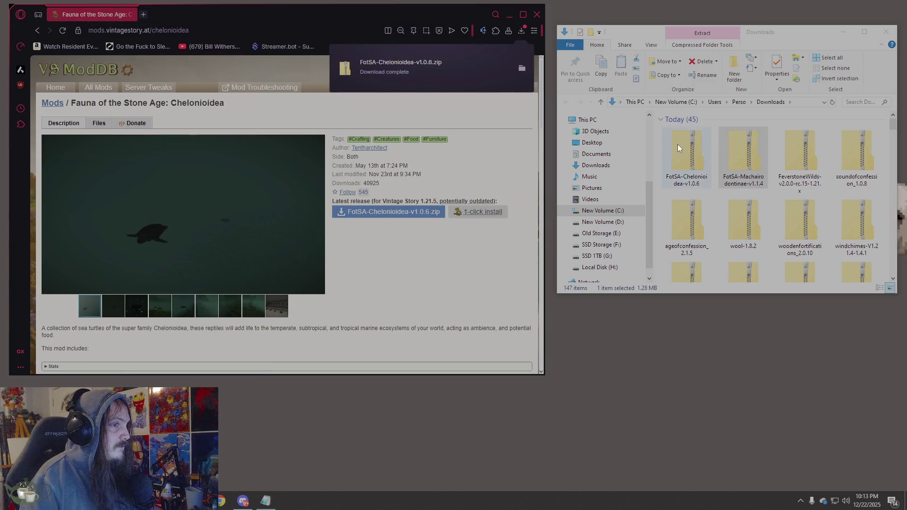
{"action": "left_click", "coordinate": [678, 143]}
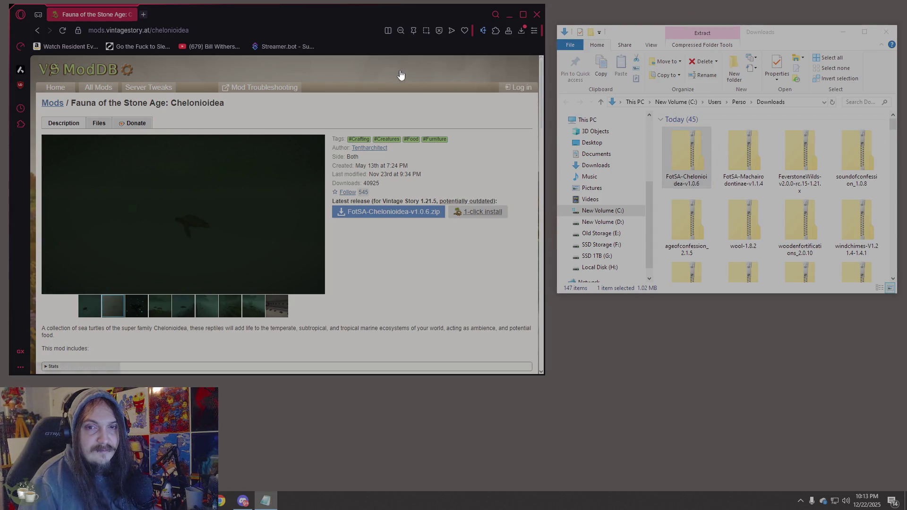
Download FotSA-Iniidae-v0.1.5 and FotSA-Cervinae-v0.1.11 zips and confirm them in Downloads
{"action": "left_click", "coordinate": [310, 28]}
{"action": "key", "text": "Return"}
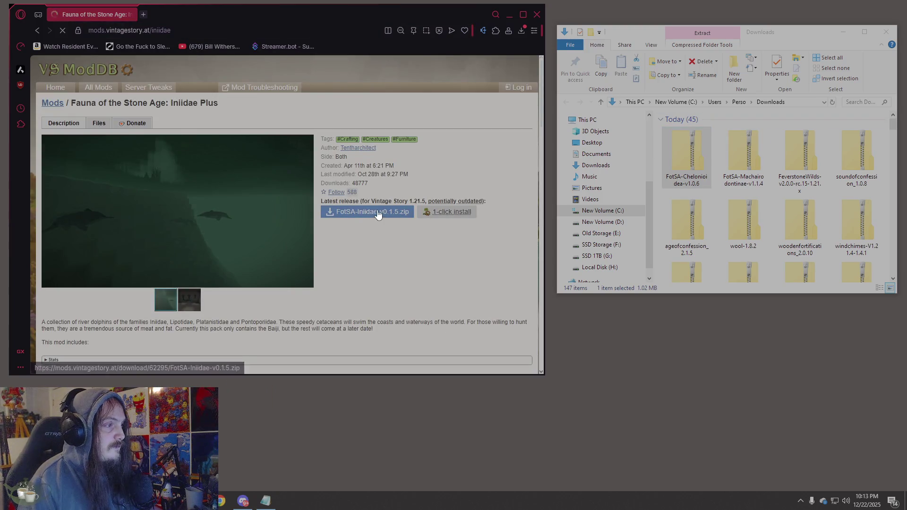
{"action": "left_click", "coordinate": [368, 212]}
{"action": "left_click", "coordinate": [678, 171]}
{"action": "left_click_drag", "start_coordinate": [678, 171], "coordinate": [701, 154]}
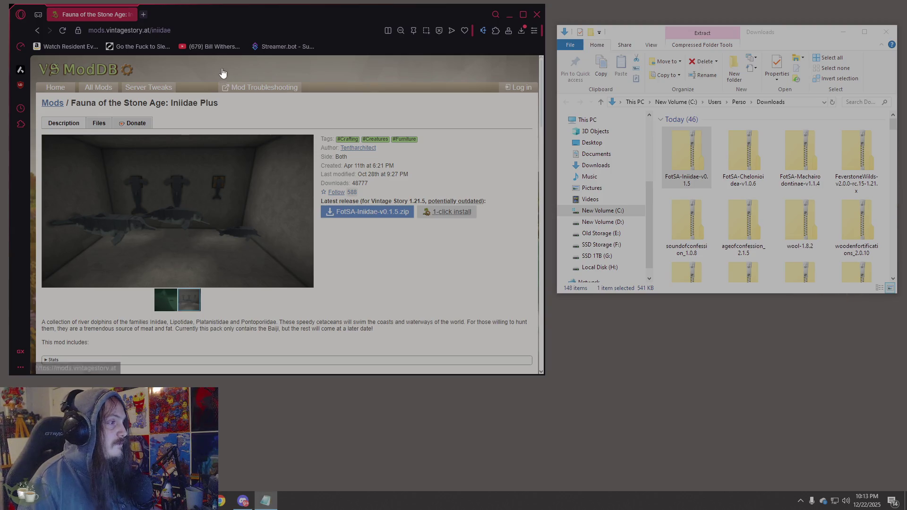
{"action": "left_click", "coordinate": [214, 29]}
{"action": "left_click", "coordinate": [214, 47]}
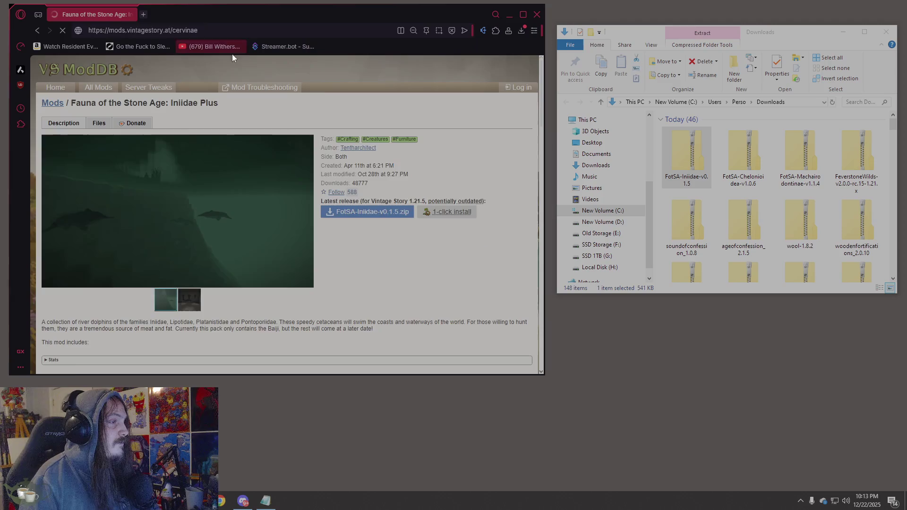
{"action": "left_click", "coordinate": [103, 216]}
{"action": "left_click", "coordinate": [682, 163]}
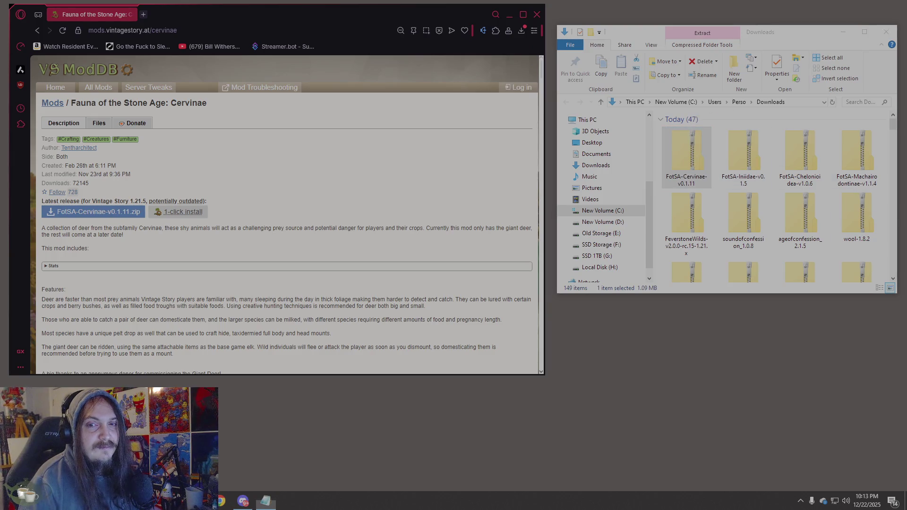
{"action": "left_click", "coordinate": [156, 30]}
Download the FotSA-Thylacinidae-v0.1.5 zip from the Thylacinidae Plus page
{"action": "type", "text": "https://mods.vintagestory.at/thylacinidae"}
{"action": "key", "text": "Return"}
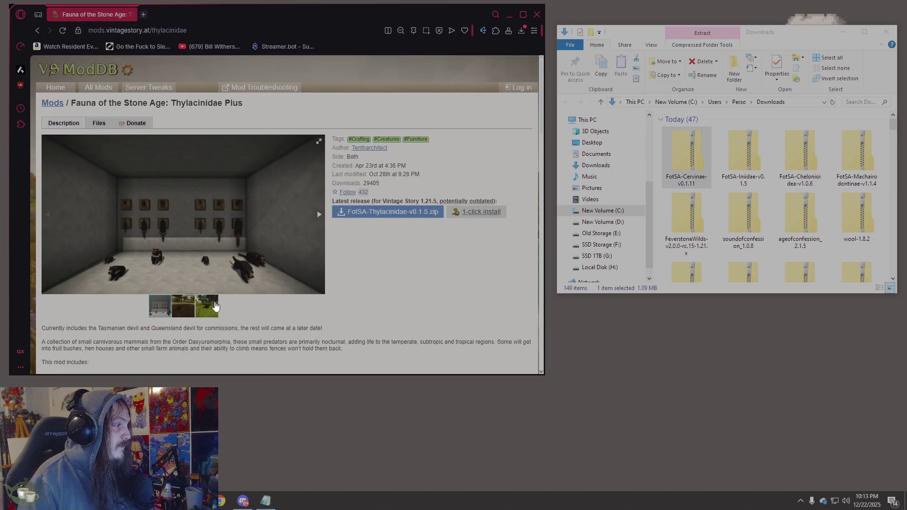
{"action": "left_click", "coordinate": [385, 216]}
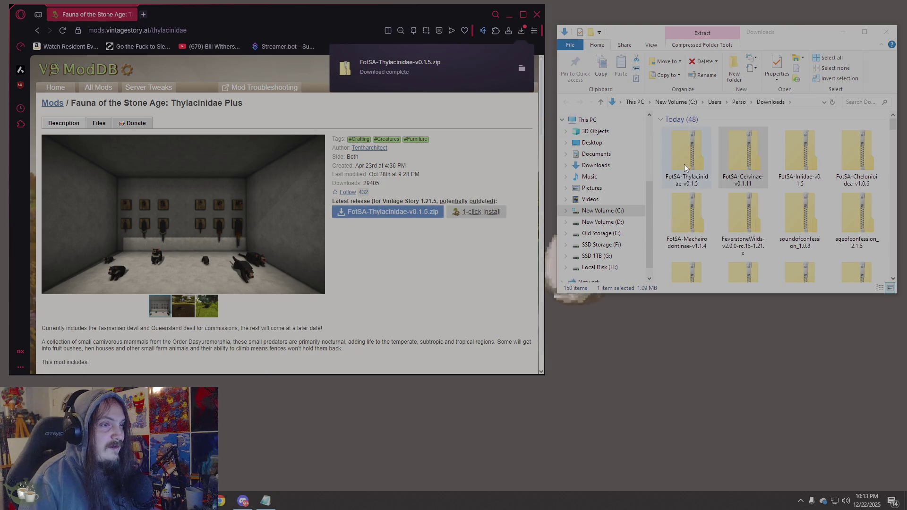
{"action": "left_click", "coordinate": [682, 163]}
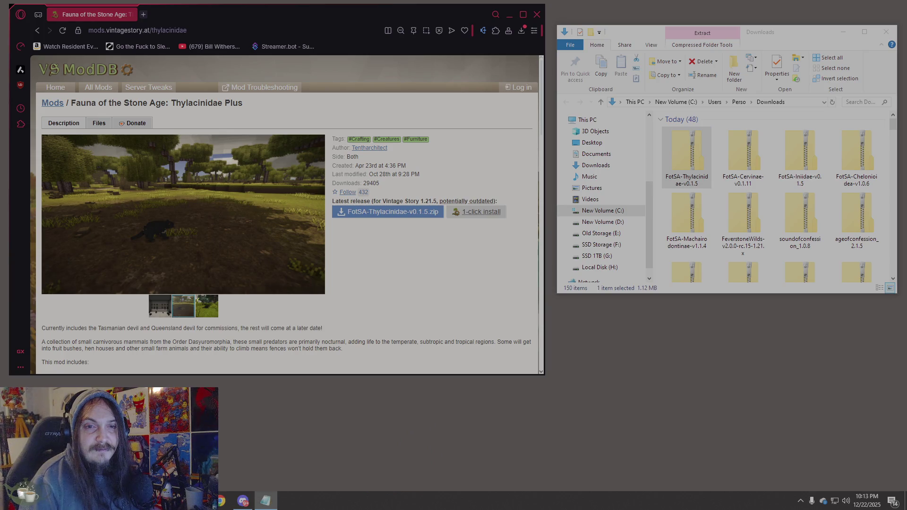
Download the FotSA-Meiolaniidae-v0.1.8 zip from the Meiolaniidae page
{"action": "left_click", "coordinate": [104, 30]}
{"action": "type", "text": "https://mods.vintagestory.at/meiolaniidae"}
{"action": "key", "text": "Return"}
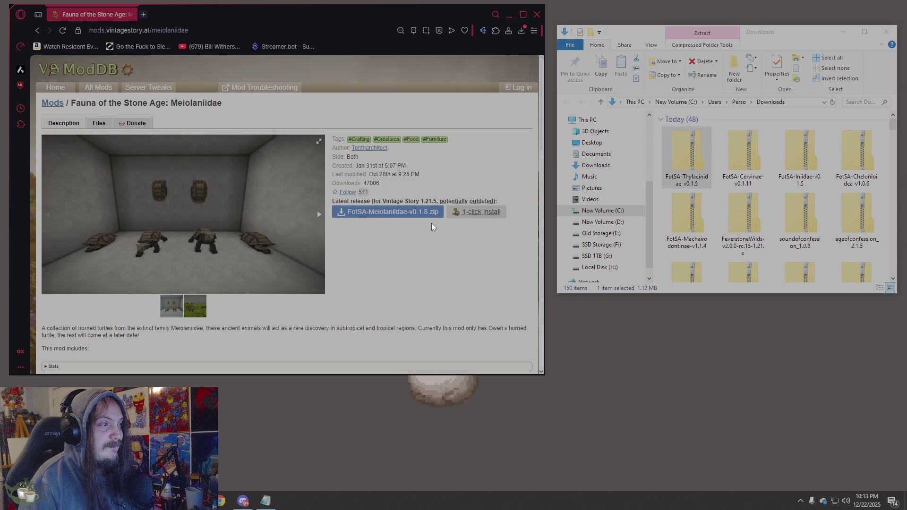
{"action": "left_click", "coordinate": [401, 212]}
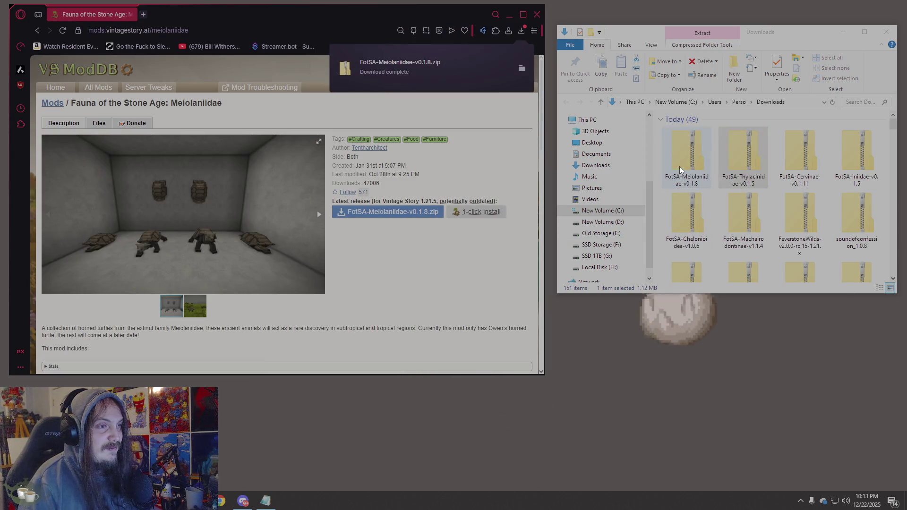
{"action": "left_click", "coordinate": [702, 180]}
{"action": "left_click", "coordinate": [317, 213]}
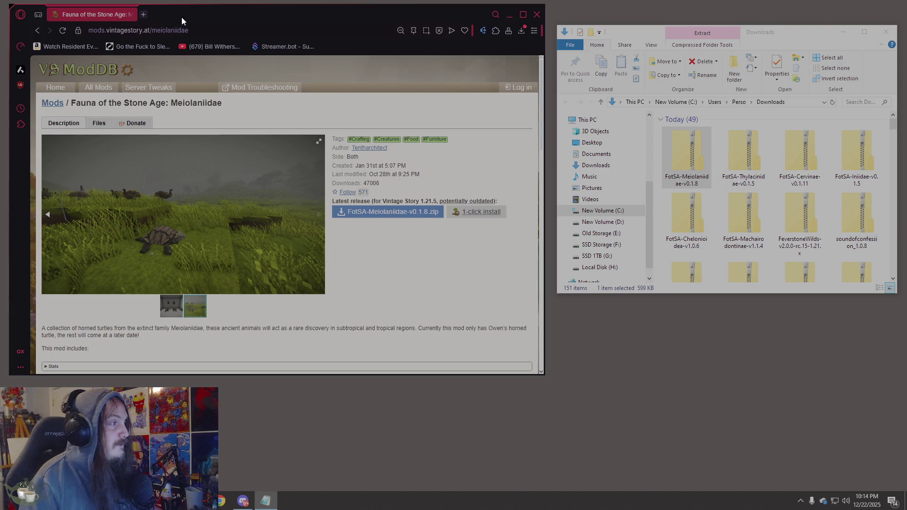
Go to the bovinae mod page and download its zip
{"action": "double_click", "coordinate": [170, 30]}
{"action": "type", "text": "bovinae"}
{"action": "key", "text": "Return"}
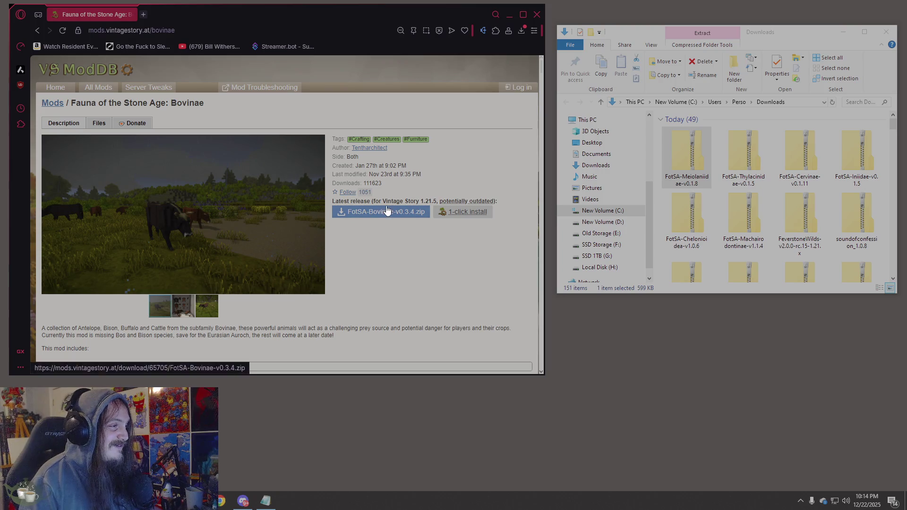
{"action": "left_click", "coordinate": [378, 212]}
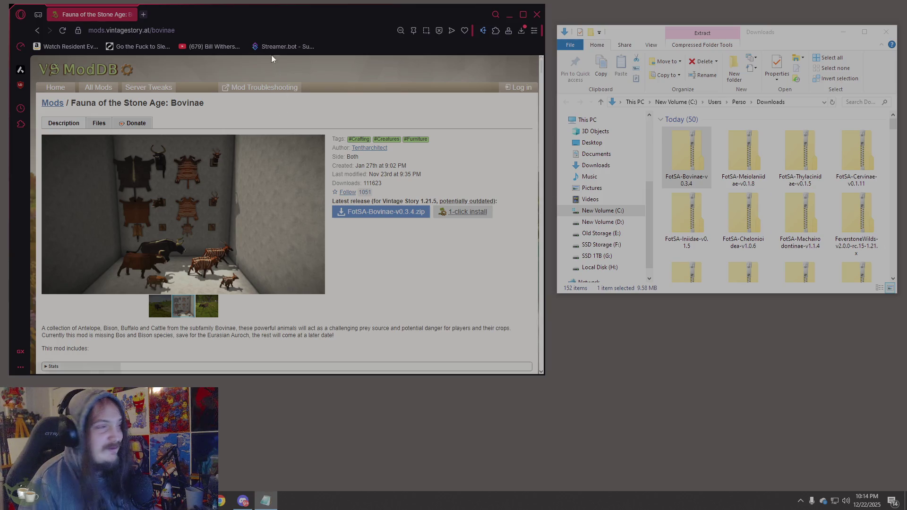
Download the Vombatidae Plus and Elephantidae mod zips into Downloads
{"action": "left_click", "coordinate": [272, 30]}
{"action": "type", "text": "https://mods.vintagestory.at/vombatidae"}
{"action": "key", "text": "Return"}
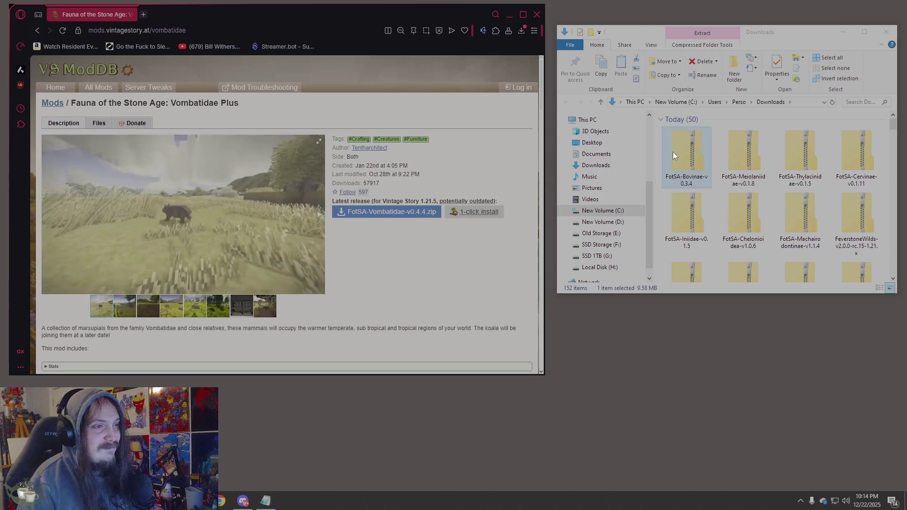
{"action": "left_click", "coordinate": [390, 212]}
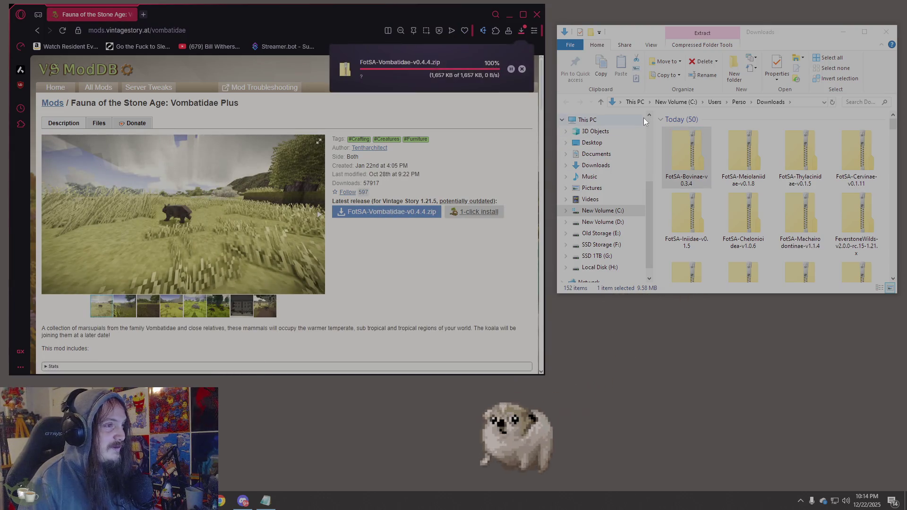
{"action": "left_click", "coordinate": [683, 159]}
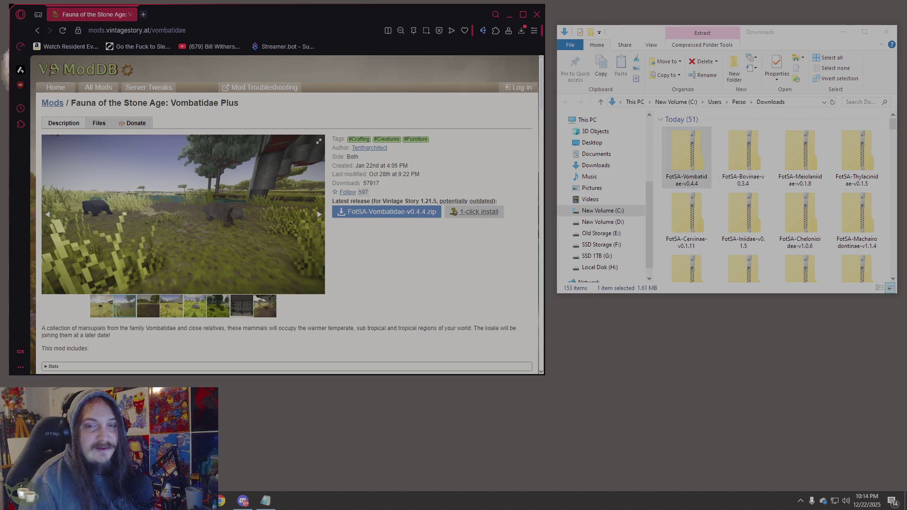
{"action": "scroll", "coordinate": [360, 186], "scroll_direction": "down", "scroll_amount": 5}
{"action": "scroll", "coordinate": [360, 185], "scroll_direction": "down", "scroll_amount": 2}
{"action": "scroll", "coordinate": [359, 184], "scroll_direction": "up", "scroll_amount": 8}
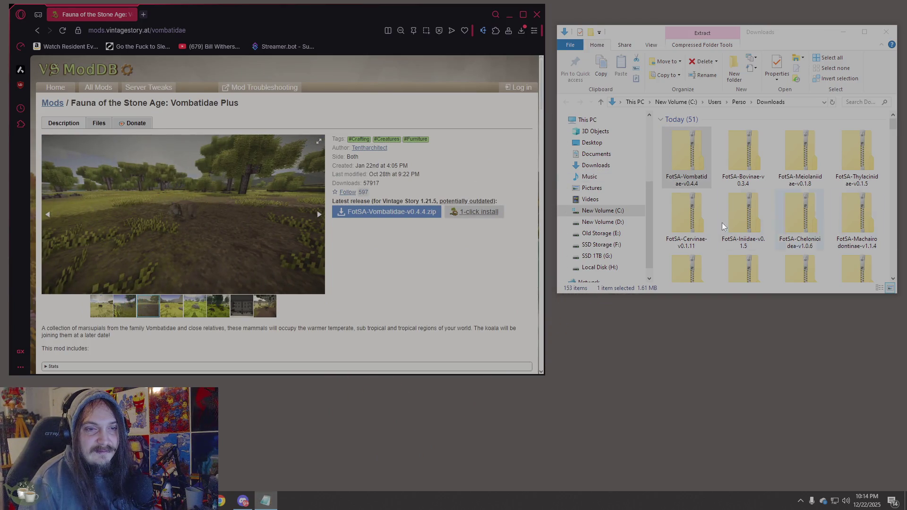
{"action": "double_click", "coordinate": [172, 30]}
{"action": "type", "text": "elephantidae"}
{"action": "key", "text": "Return"}
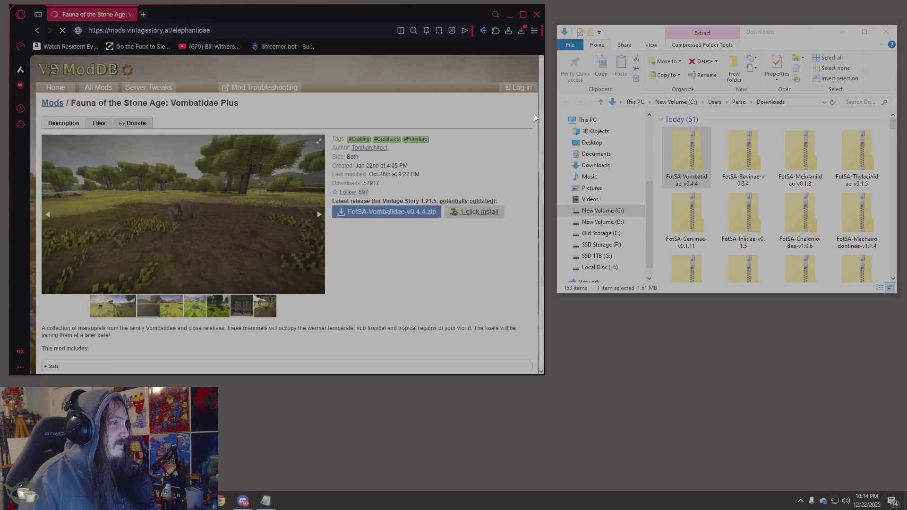
{"action": "left_click", "coordinate": [420, 213]}
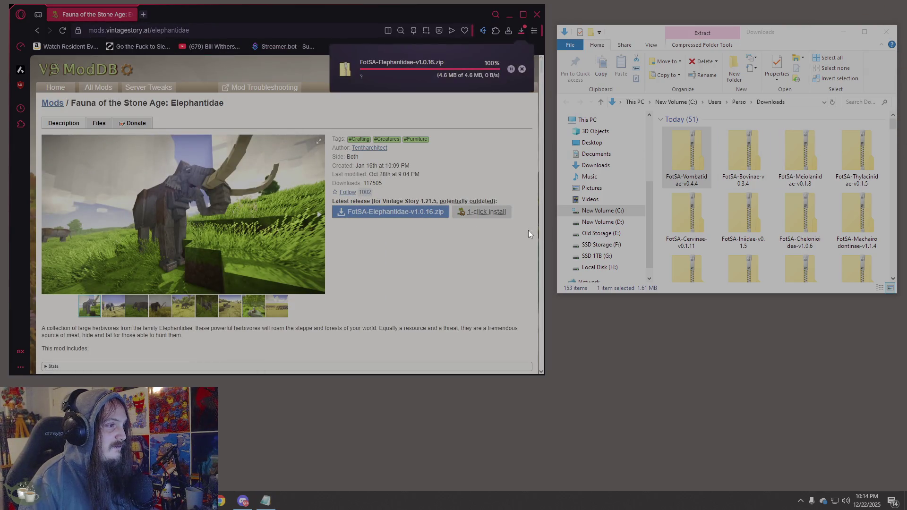
{"action": "left_click", "coordinate": [687, 156]}
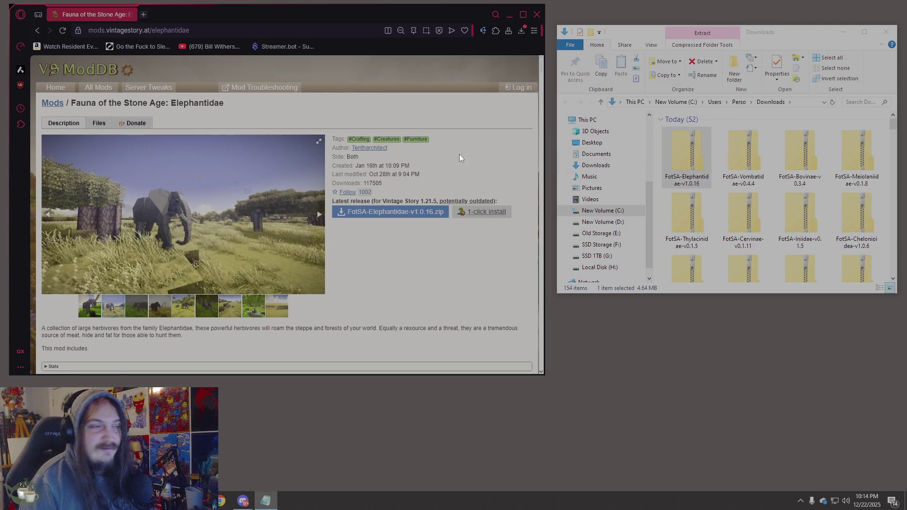
Download the Spheniscidae and Felinae mod zips into Downloads
{"action": "left_click", "coordinate": [241, 34]}
{"action": "type", "text": "https://mods.vintagestory.at/spheniscidae"}
{"action": "key", "text": "Return"}
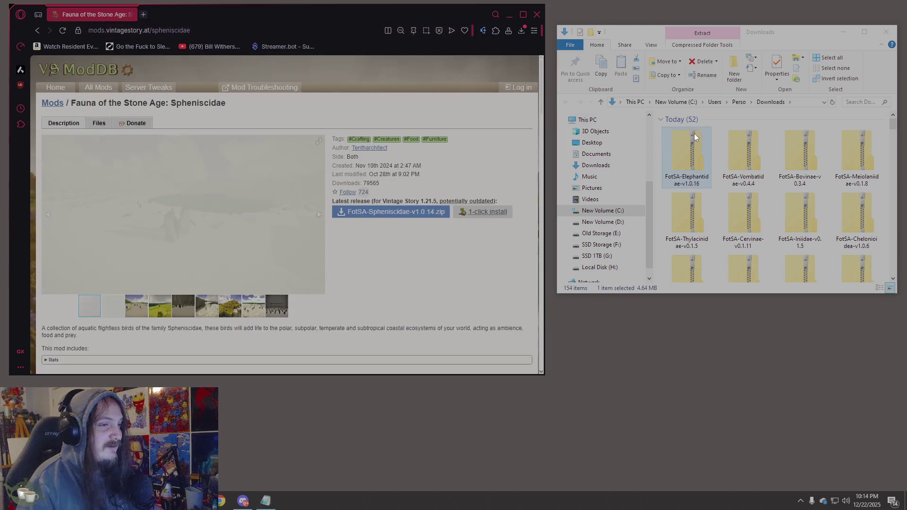
{"action": "left_click", "coordinate": [407, 213]}
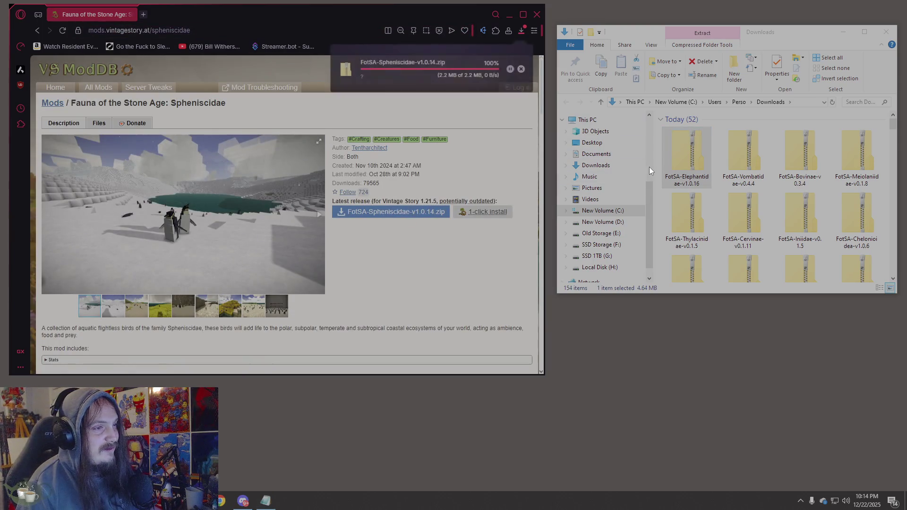
{"action": "left_click", "coordinate": [675, 176]}
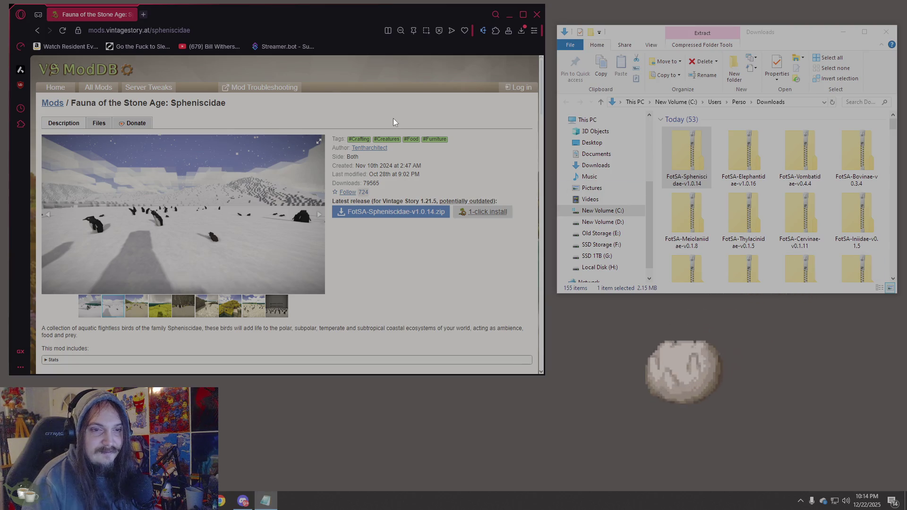
{"action": "left_click", "coordinate": [257, 30]}
{"action": "type", "text": "https://mods.vintagestory.at/felinae"}
{"action": "key", "text": "Return"}
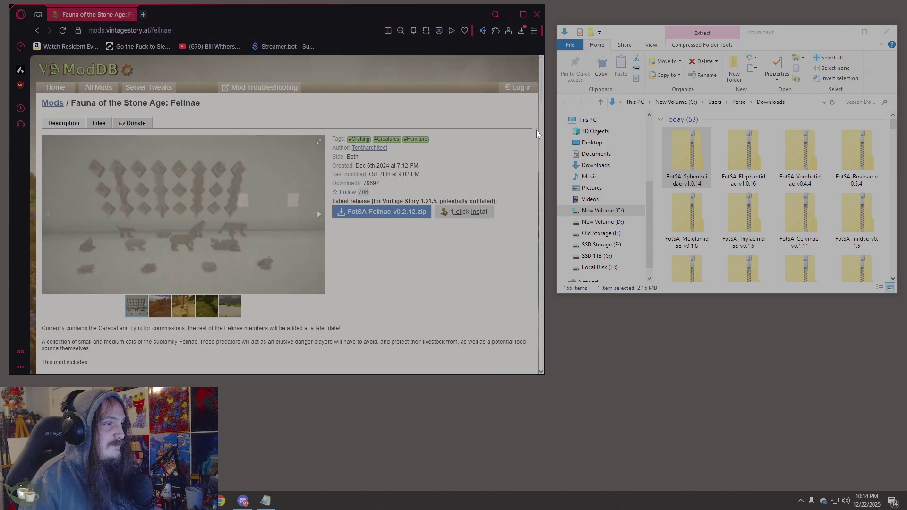
{"action": "left_click", "coordinate": [400, 212]}
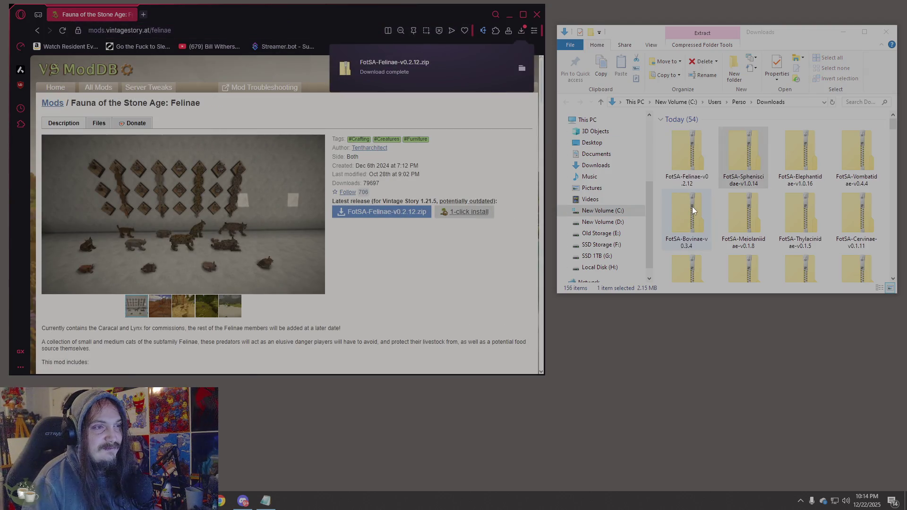
{"action": "left_click", "coordinate": [693, 157]}
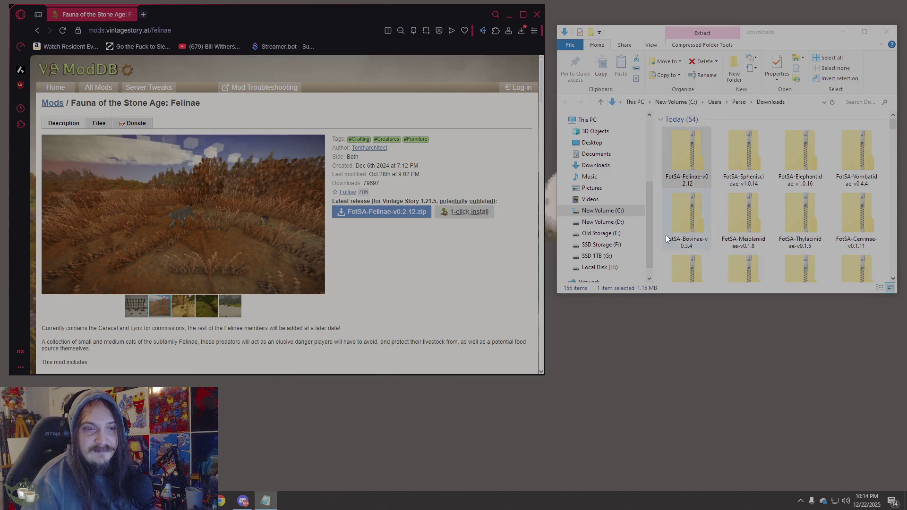
Download the Dinornithidae and Sirenia mod zips into Downloads
{"action": "double_click", "coordinate": [157, 29]}
{"action": "type", "text": "dinornithidae"}
{"action": "key", "text": "Return"}
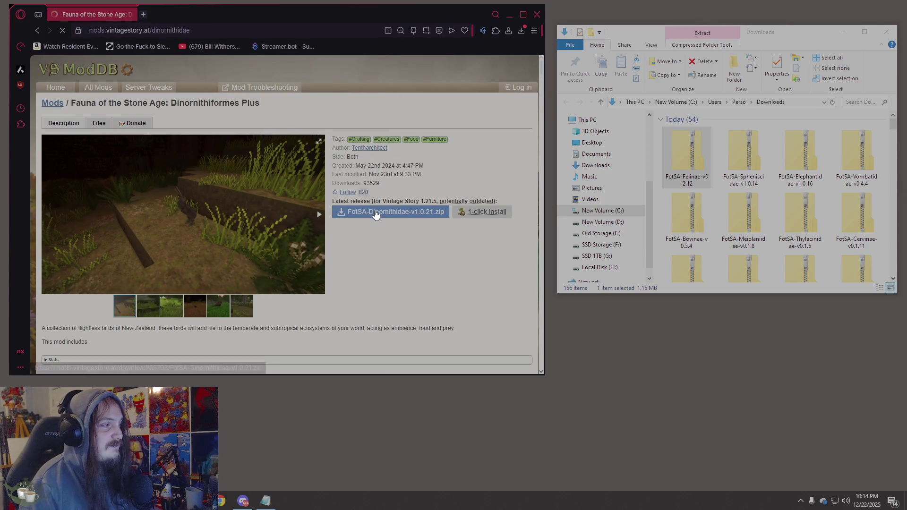
{"action": "left_click", "coordinate": [375, 212]}
{"action": "left_click", "coordinate": [689, 166]}
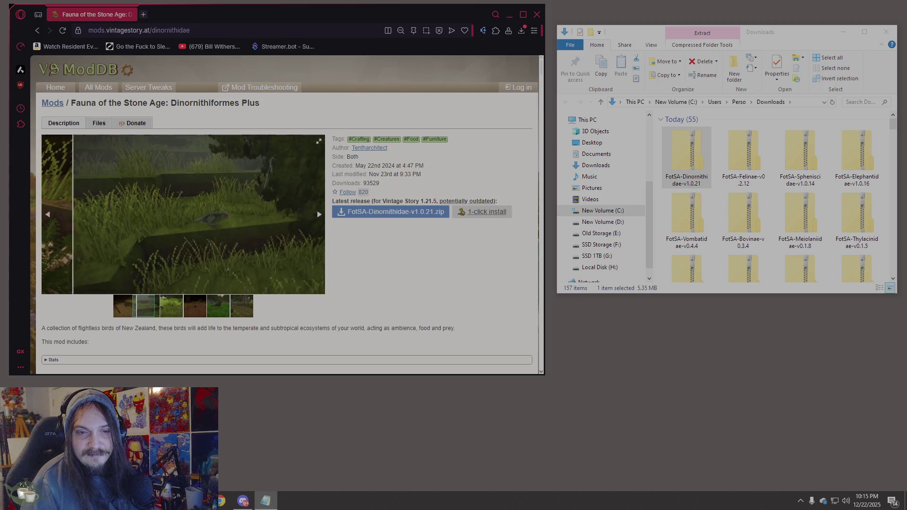
{"action": "left_click", "coordinate": [293, 29]}
{"action": "type", "text": "https://mods.vintagestory.at/sirenia"}
{"action": "key", "text": "Return"}
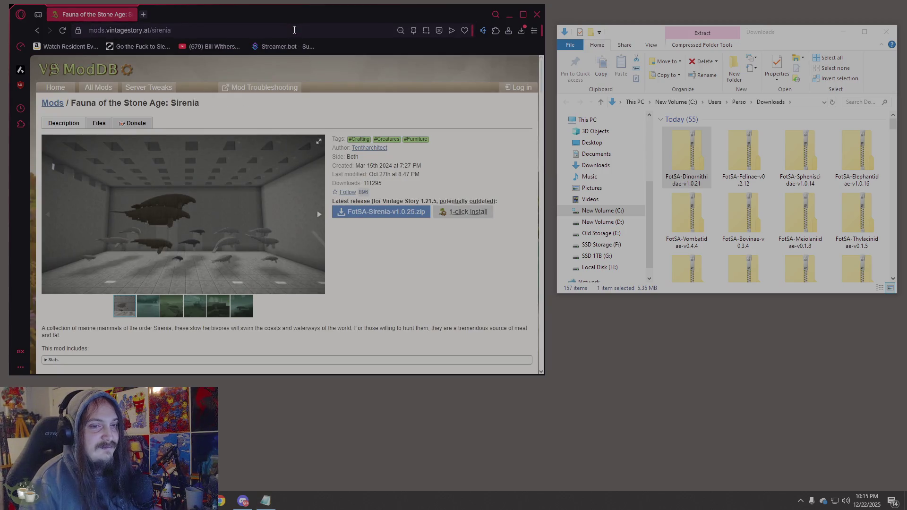
{"action": "left_click", "coordinate": [411, 211]}
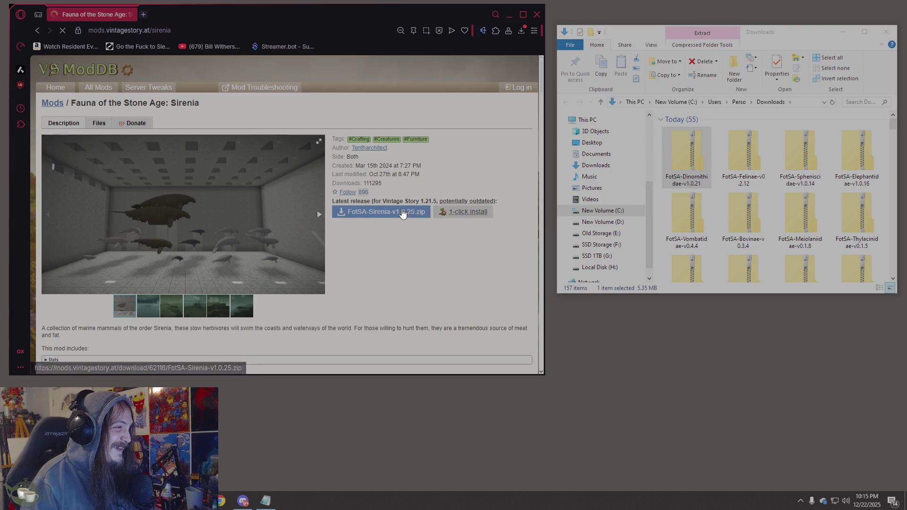
{"action": "left_click", "coordinate": [698, 146]}
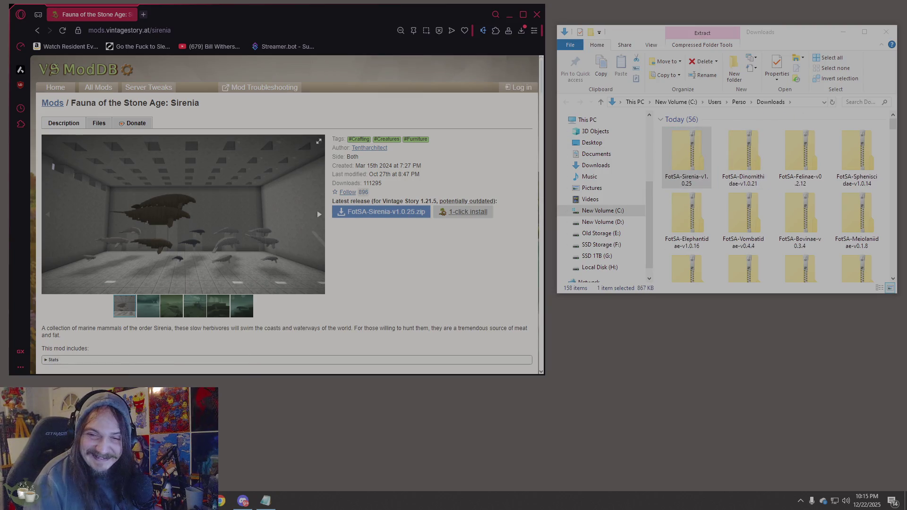
{"action": "left_click", "coordinate": [317, 213]}
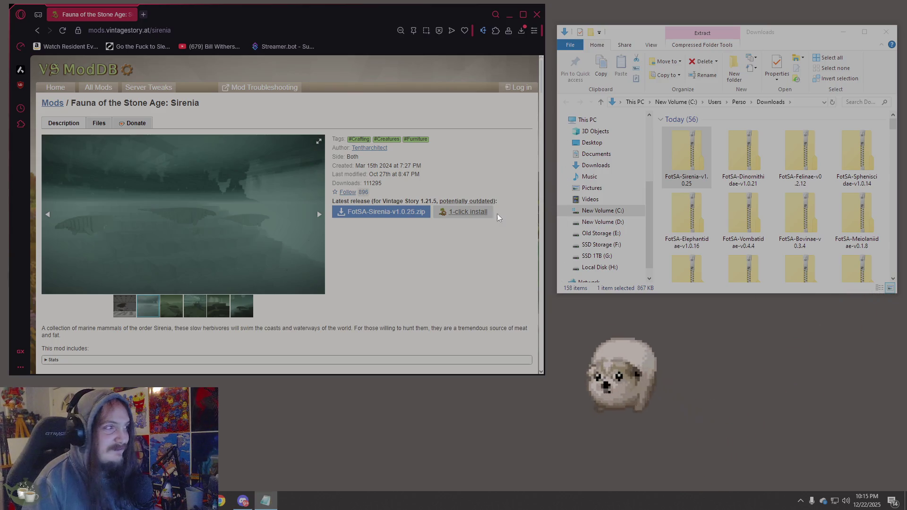
Download FotSA-Pantherinae-v1.2.5 and, via mods.vintagestory.at/caninae, FotSA-Caninae-v1.0.35
{"action": "left_click", "coordinate": [231, 28]}
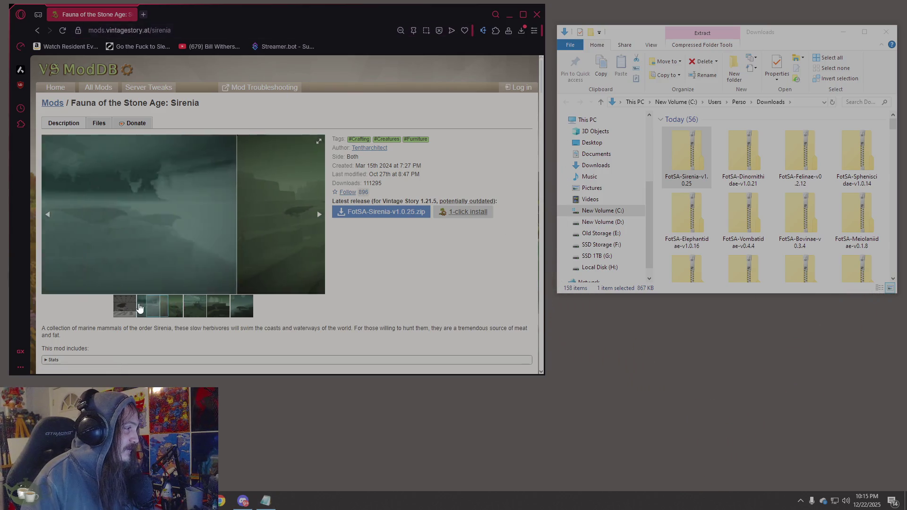
{"action": "left_click", "coordinate": [132, 302]}
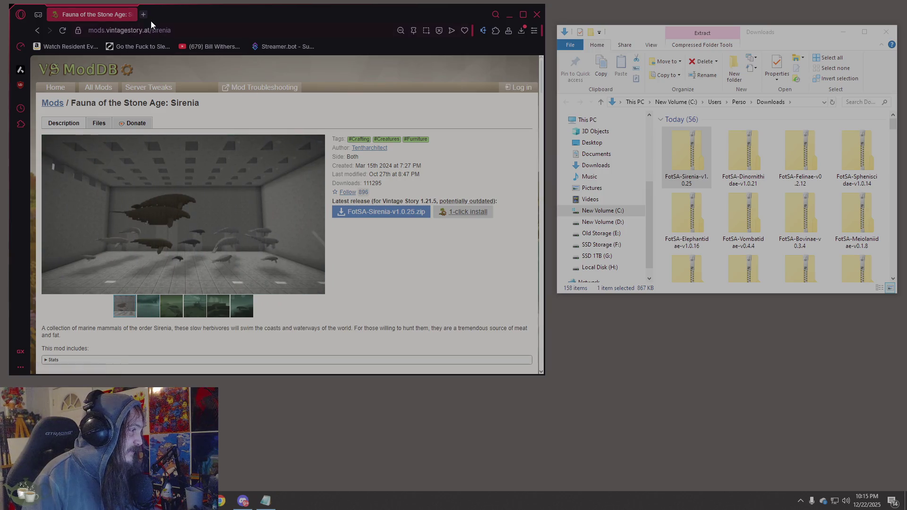
{"action": "type", "text": "pantherinae"}
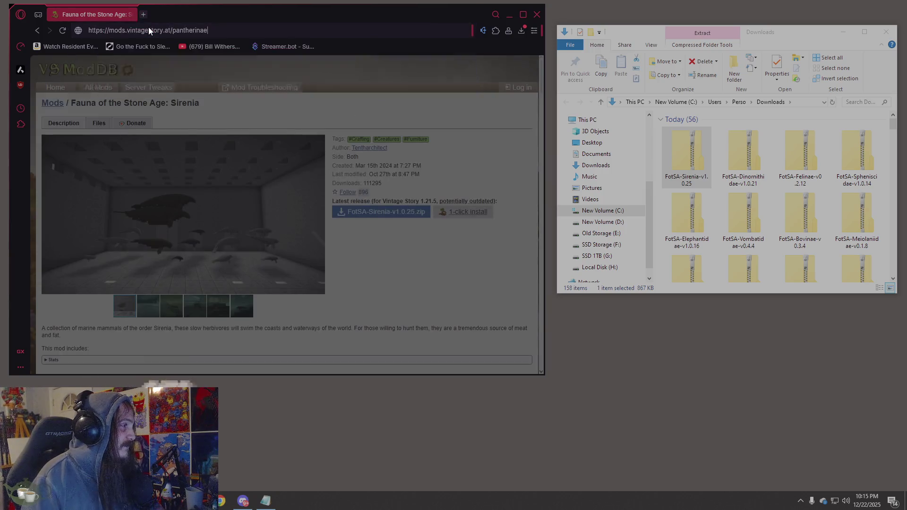
{"action": "key", "text": "Return"}
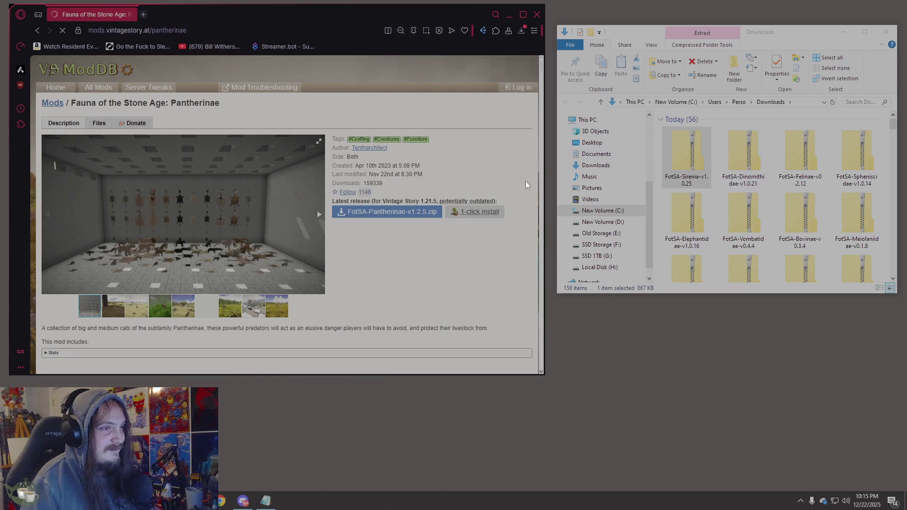
{"action": "left_click", "coordinate": [402, 212]}
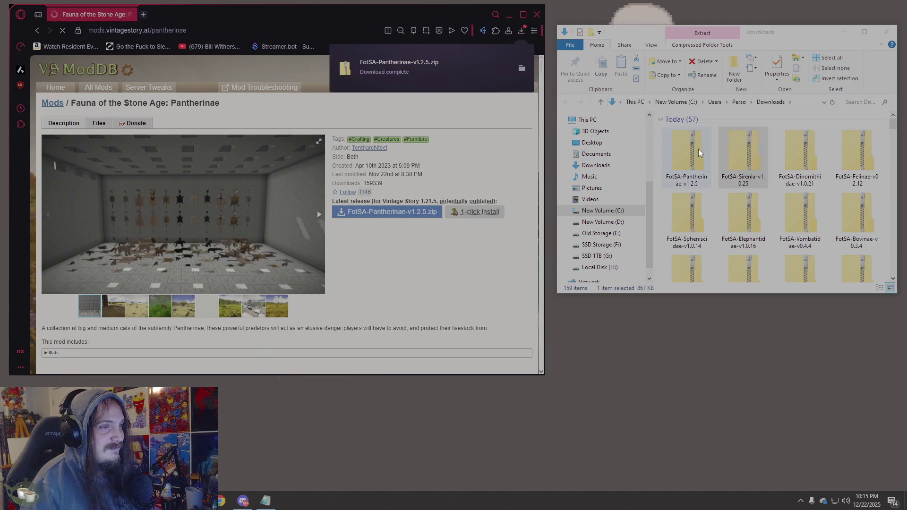
{"action": "left_click", "coordinate": [317, 212]}
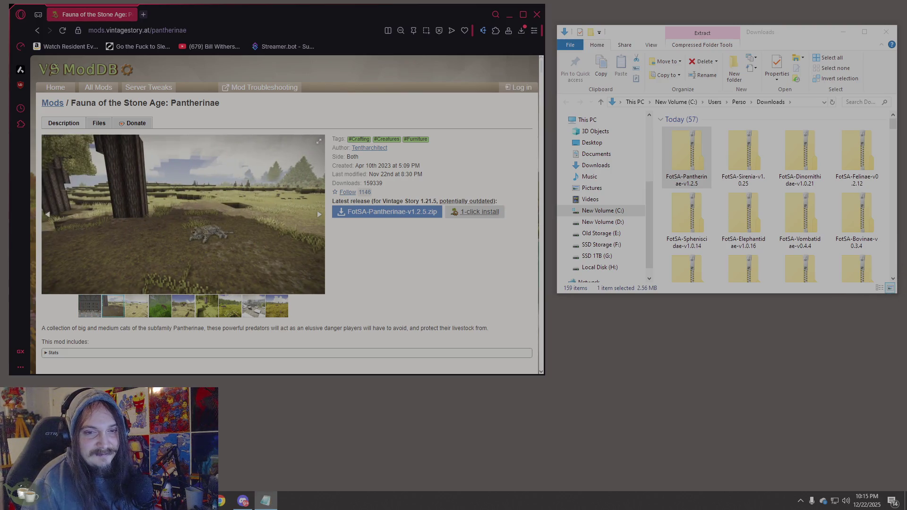
{"action": "left_click", "coordinate": [204, 29]}
{"action": "type", "text": "mods.vintagestory.at/caninae"}
{"action": "key", "text": "Return"}
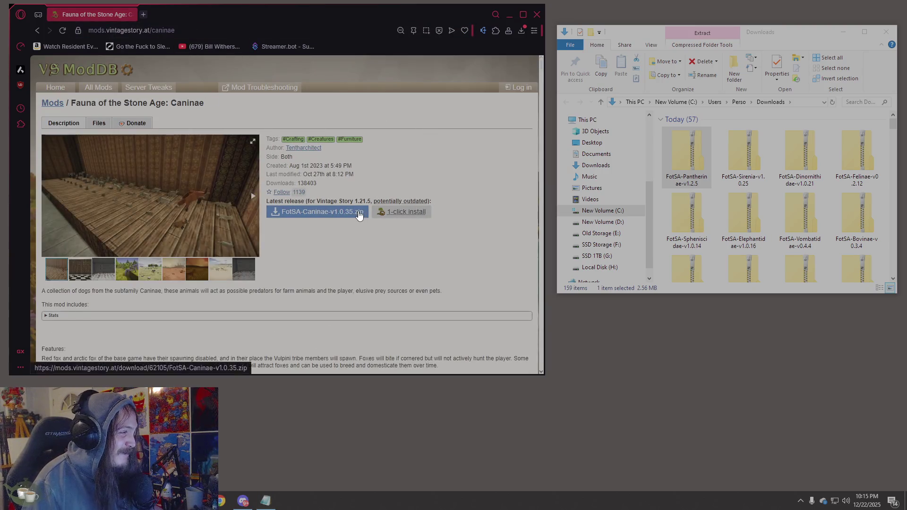
{"action": "left_click", "coordinate": [359, 215]}
{"action": "left_click_drag", "start_coordinate": [699, 166], "coordinate": [906, 161]}
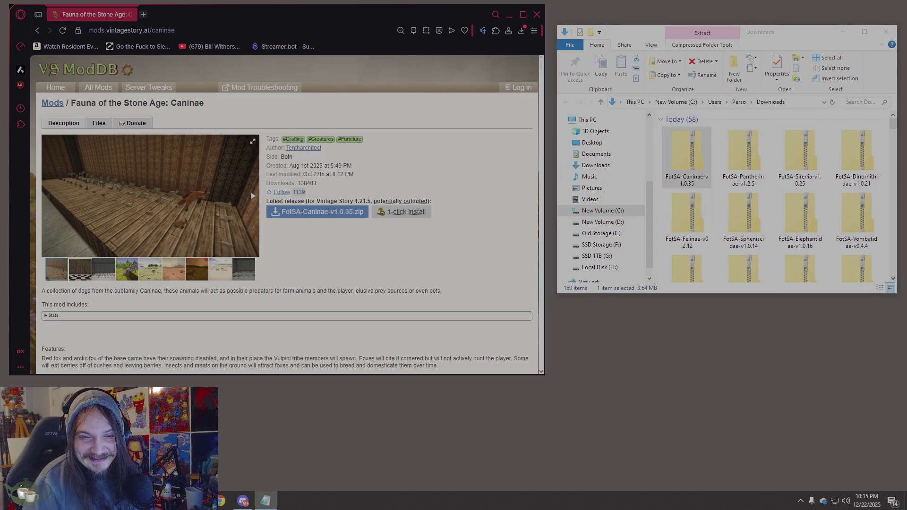
{"action": "key", "text": "ctrl+l"}
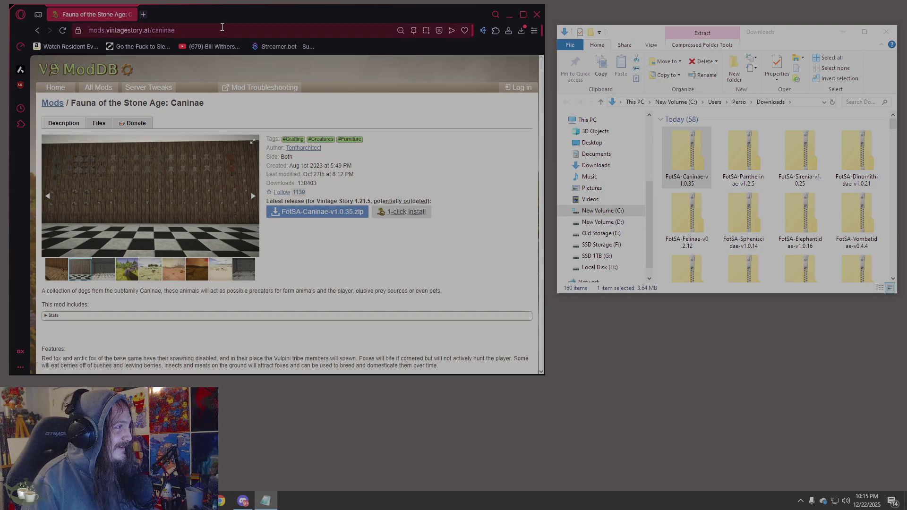
Download the HieronymusReptilesCollection_1.1.4 zip from the reptiles collection page
{"action": "type", "text": "https://mods.vintagestory.at/hieronymusreptiles"}
{"action": "key", "text": "Return"}
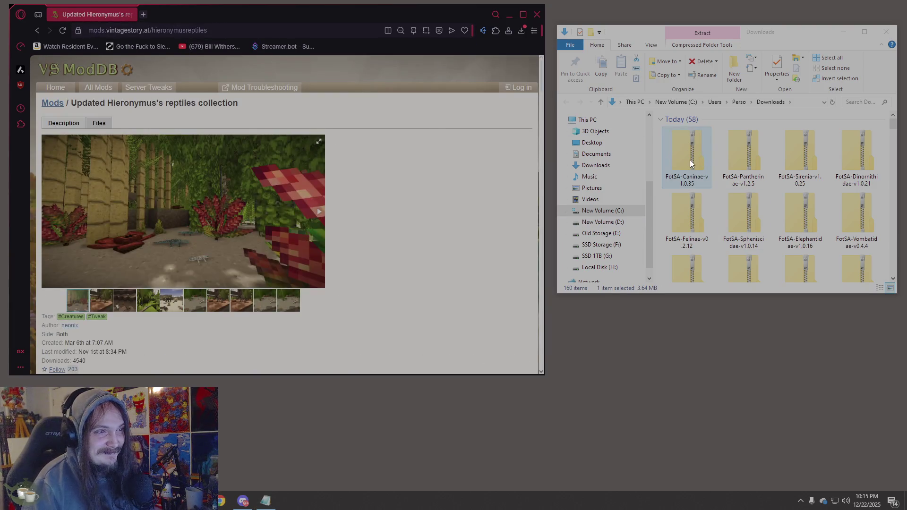
{"action": "scroll", "coordinate": [216, 279], "scroll_direction": "down", "scroll_amount": 3}
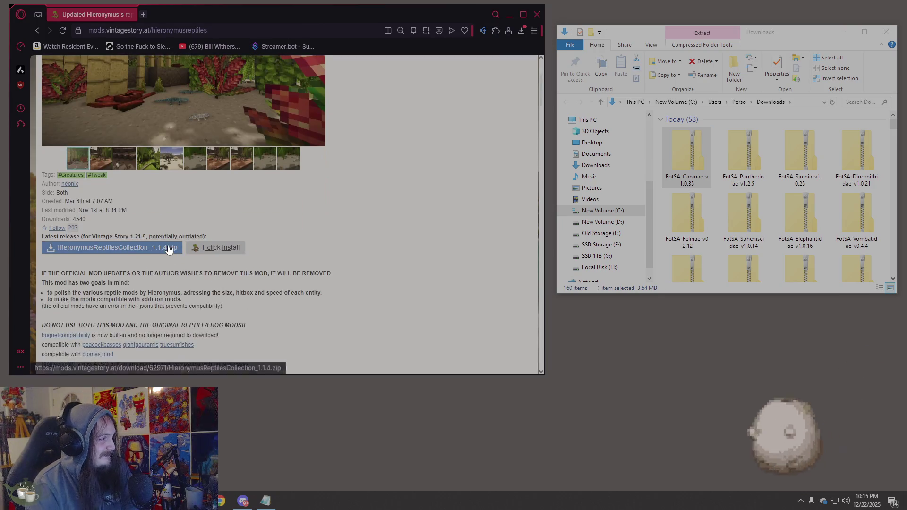
{"action": "scroll", "coordinate": [169, 249], "scroll_direction": "down", "scroll_amount": 3}
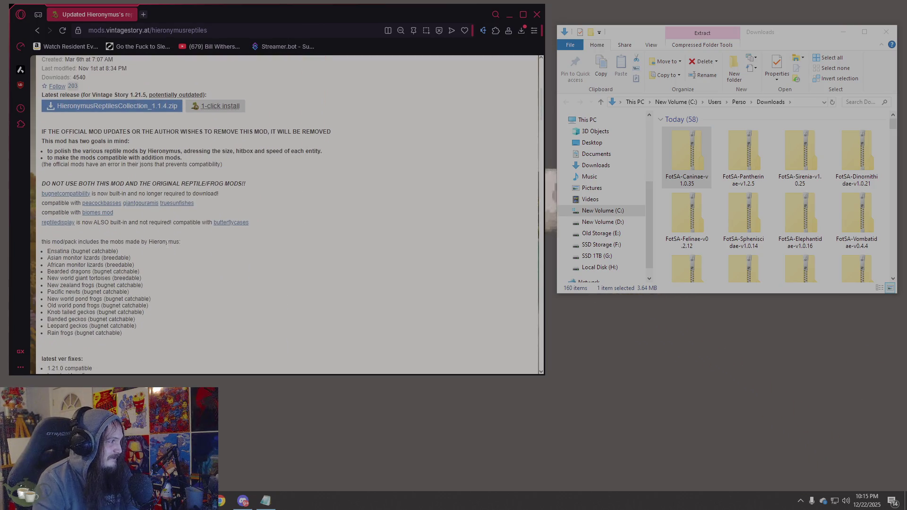
{"action": "scroll", "coordinate": [239, 249], "scroll_direction": "down", "scroll_amount": 2}
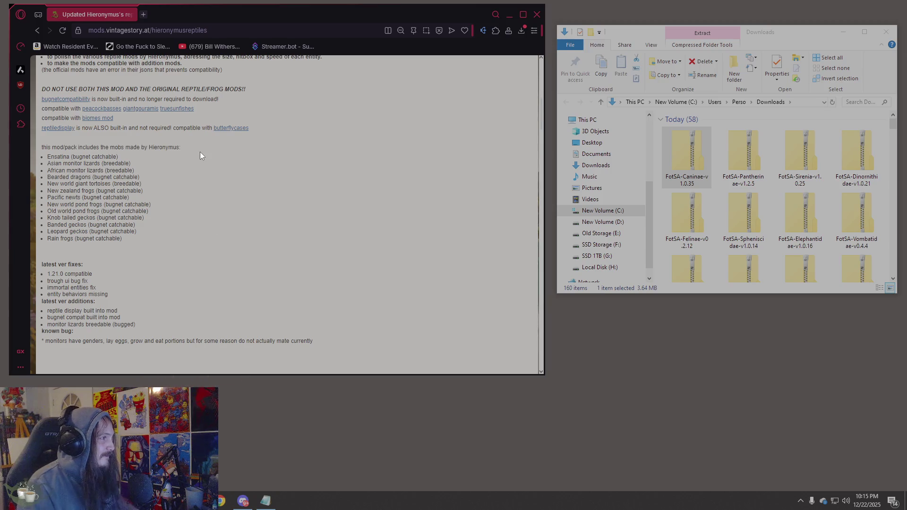
{"action": "scroll", "coordinate": [193, 159], "scroll_direction": "down", "scroll_amount": 4}
{"action": "scroll", "coordinate": [142, 174], "scroll_direction": "up", "scroll_amount": 8}
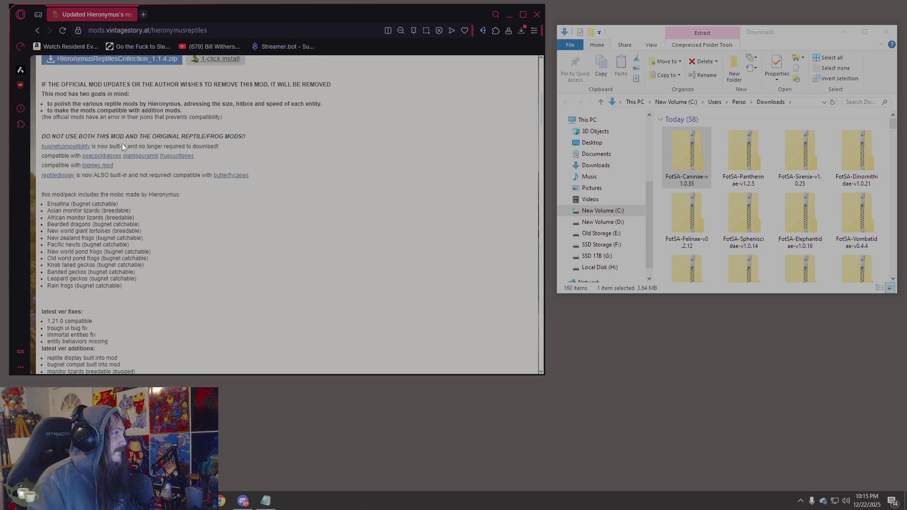
{"action": "left_click", "coordinate": [113, 200]}
{"action": "scroll", "coordinate": [377, 184], "scroll_direction": "up", "scroll_amount": 1}
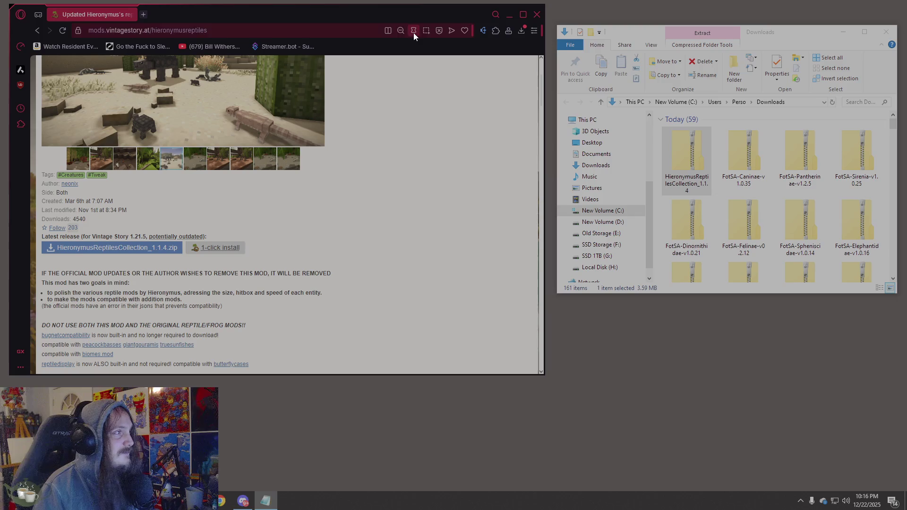
Download The_Critters_Pack_v1-3-4.zip from show/mod/2526 and confirm it in Downloads
{"action": "key", "text": "ctrl+l"}
{"action": "type", "text": "https://mods.vintagestory.at/show/mod/2526"}
{"action": "key", "text": "Return"}
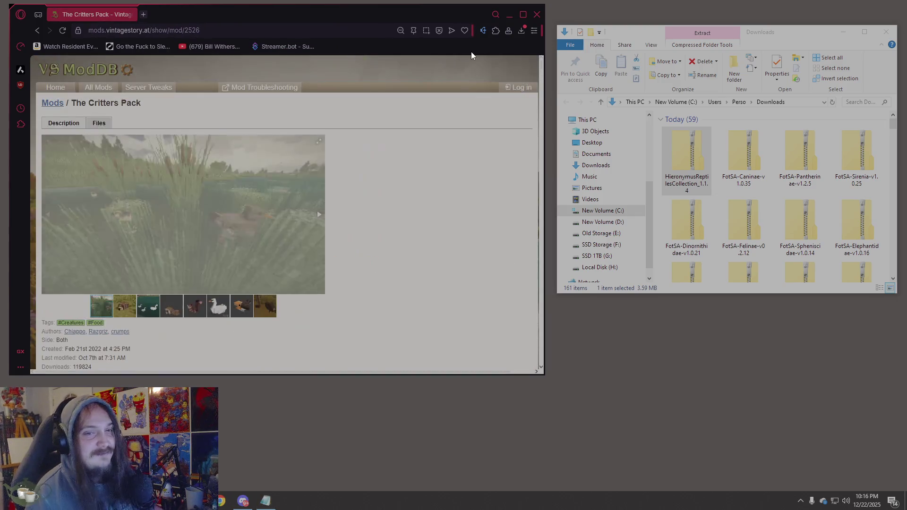
{"action": "left_click", "coordinate": [170, 26]}
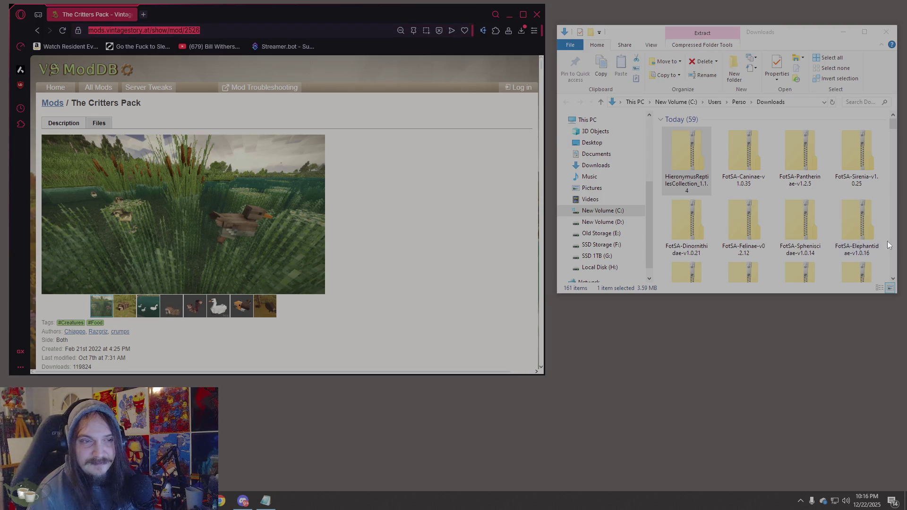
{"action": "scroll", "coordinate": [285, 183], "scroll_direction": "down", "scroll_amount": 4}
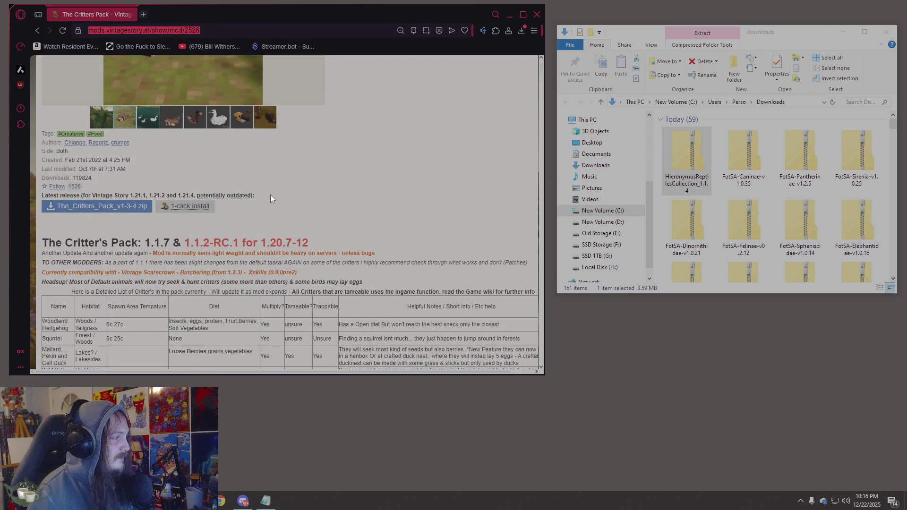
{"action": "left_click", "coordinate": [109, 200]}
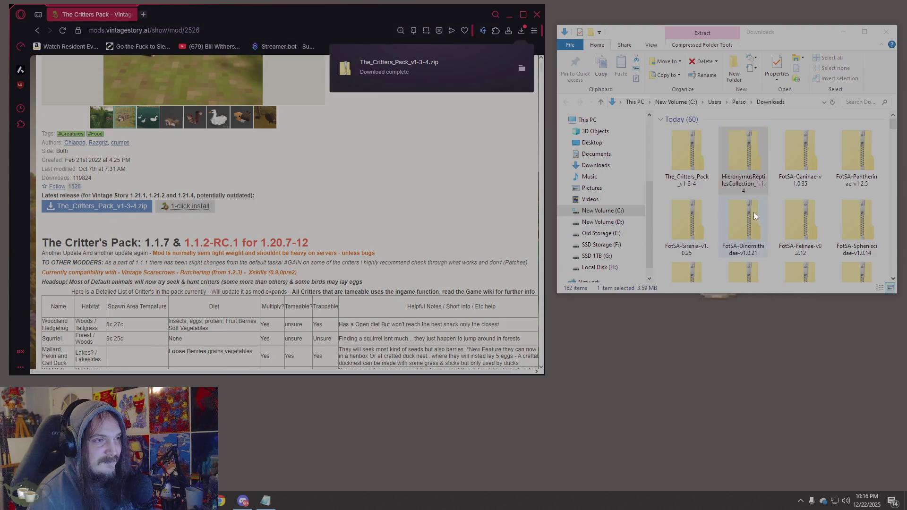
{"action": "left_click", "coordinate": [698, 162]}
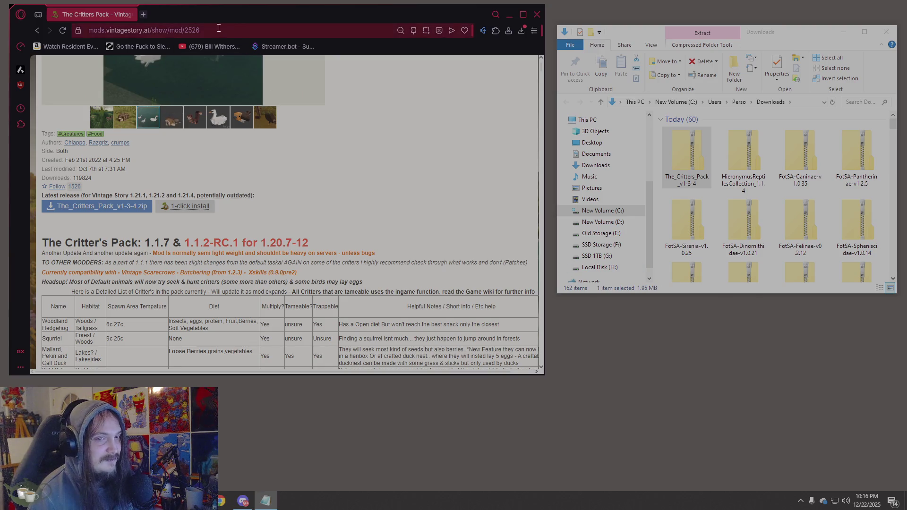
{"action": "left_click", "coordinate": [147, 28]}
Download the wolftaming v4.1.4 zip from the Wolf Taming page
{"action": "type", "text": "https://mods.vintagestory.at/wolftaming"}
{"action": "left_click", "coordinate": [310, 62]}
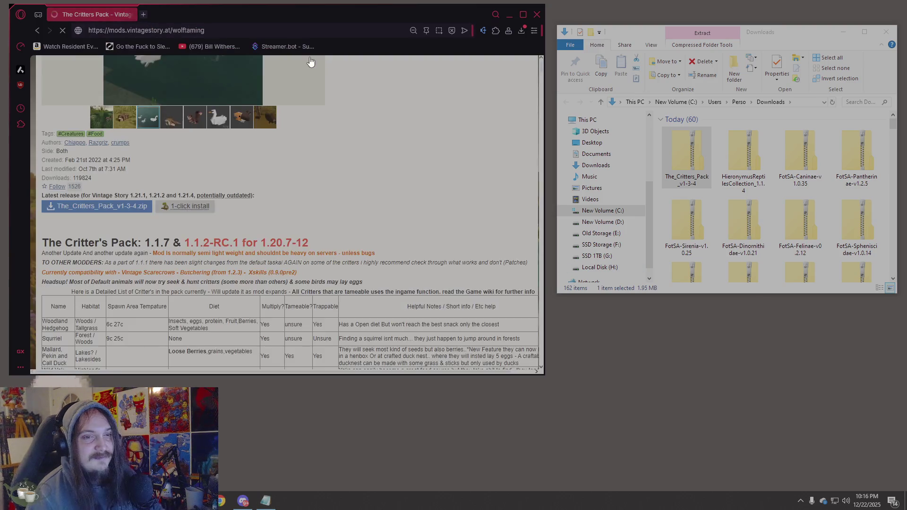
{"action": "scroll", "coordinate": [440, 222], "scroll_direction": "down", "scroll_amount": 3}
{"action": "scroll", "coordinate": [441, 225], "scroll_direction": "down", "scroll_amount": 3}
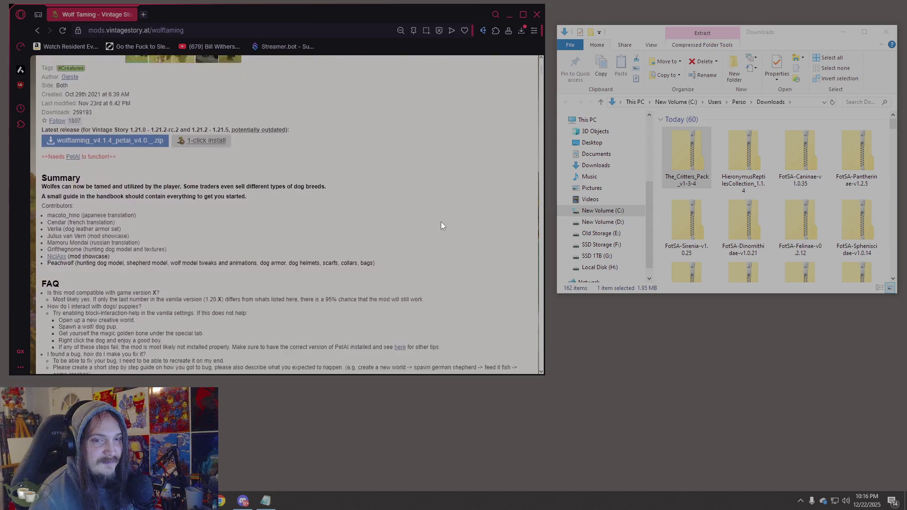
{"action": "scroll", "coordinate": [118, 206], "scroll_direction": "up", "scroll_amount": 1}
{"action": "left_click", "coordinate": [118, 206]}
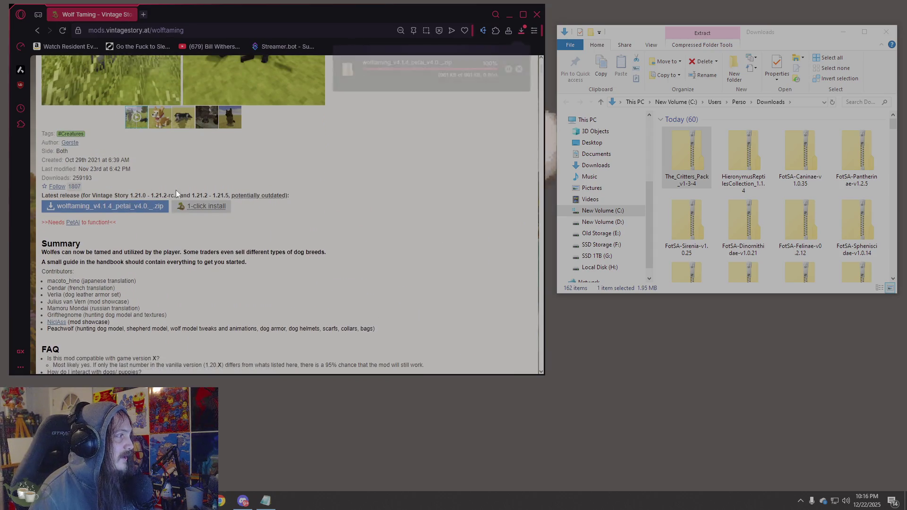
{"action": "left_click", "coordinate": [688, 170]}
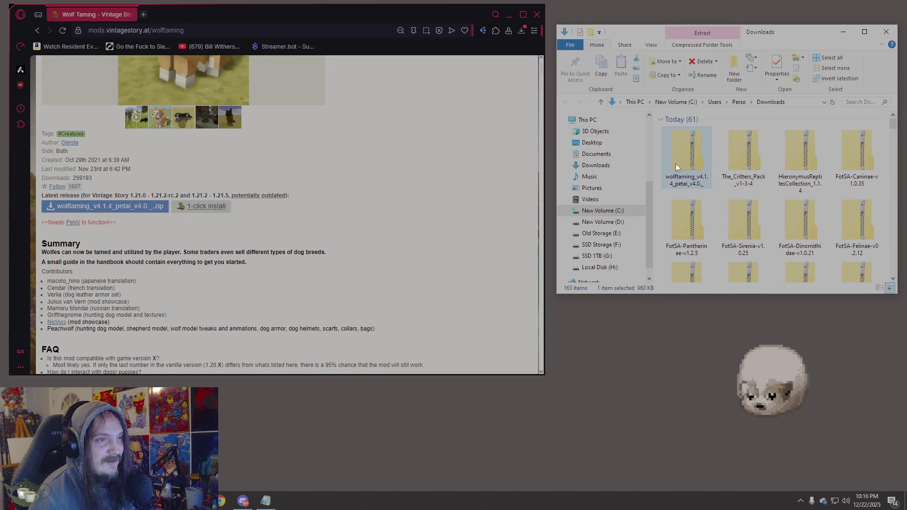
{"action": "left_click_drag", "start_coordinate": [680, 167], "coordinate": [736, 178]}
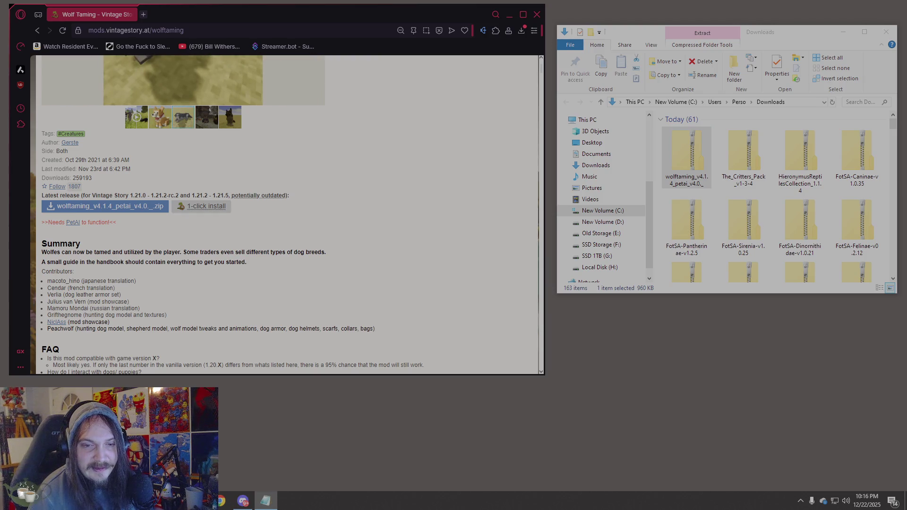
Go to the cats mod page and download the cats v4.0.1 zip
{"action": "double_click", "coordinate": [151, 30]}
{"action": "type", "text": "cats"}
{"action": "left_click", "coordinate": [296, 63]}
{"action": "left_click", "coordinate": [394, 217]}
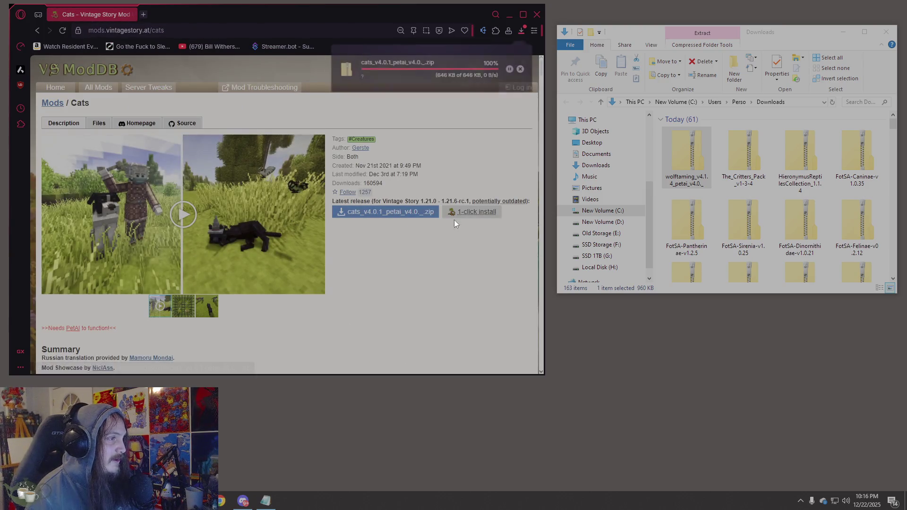
{"action": "left_click", "coordinate": [676, 150]}
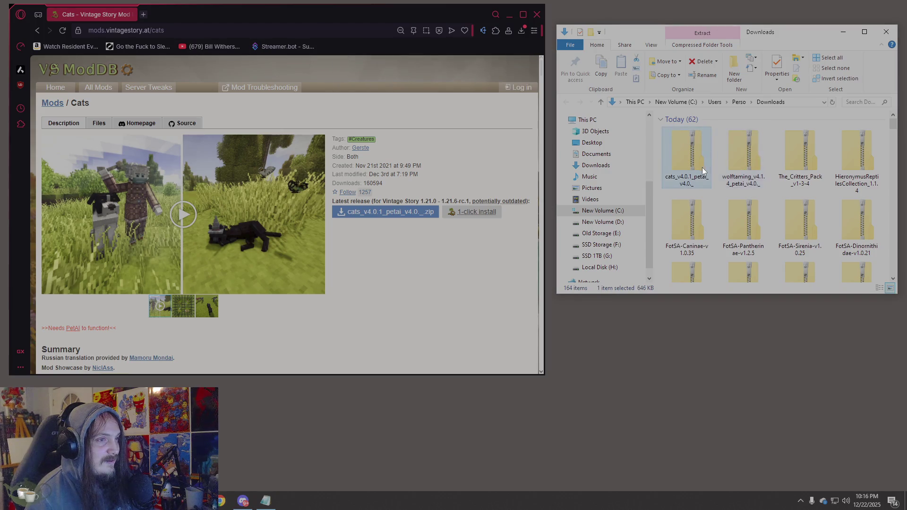
{"action": "left_click", "coordinate": [183, 306]}
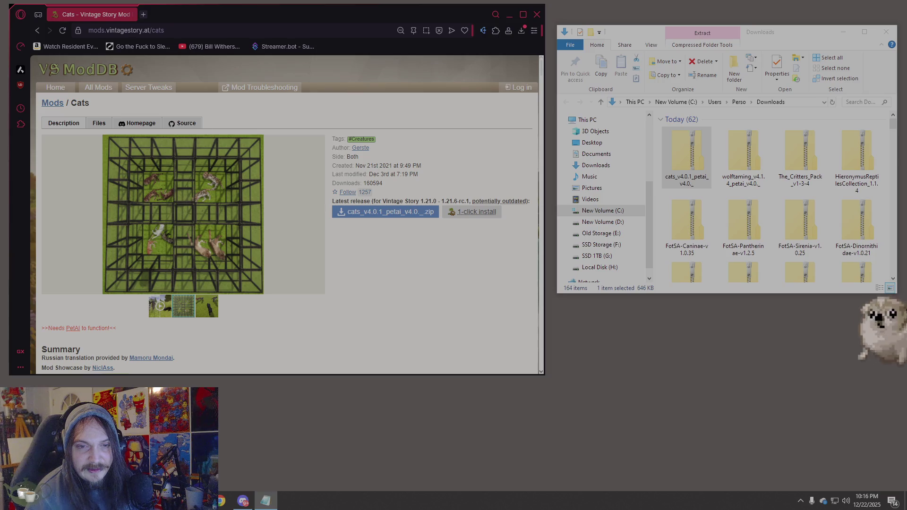
Download the Bear Armor Repair 1.0.3 zip and confirm it in Downloads
{"action": "left_click", "coordinate": [93, 24]}
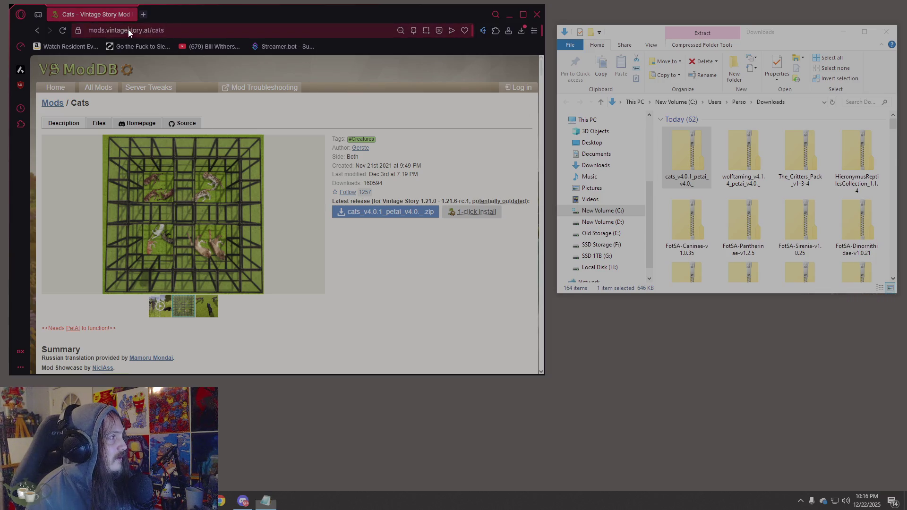
{"action": "key", "text": "ctrl+v"}
{"action": "key", "text": "Return"}
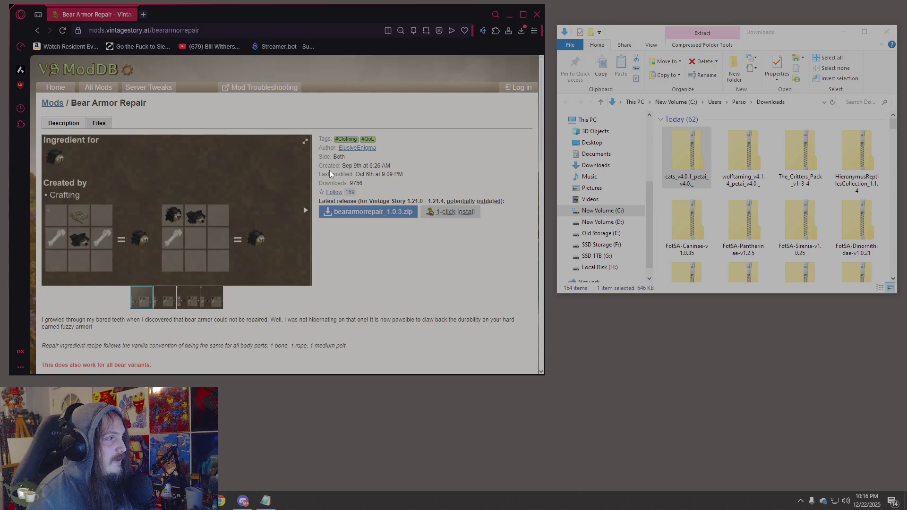
{"action": "left_click", "coordinate": [384, 213]}
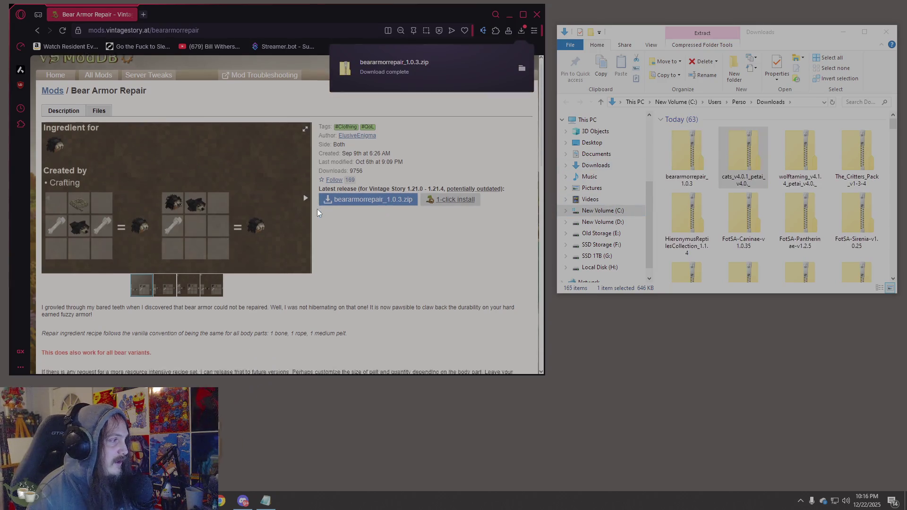
{"action": "scroll", "coordinate": [324, 205], "scroll_direction": "down", "scroll_amount": 8}
{"action": "scroll", "coordinate": [404, 195], "scroll_direction": "up", "scroll_amount": 5}
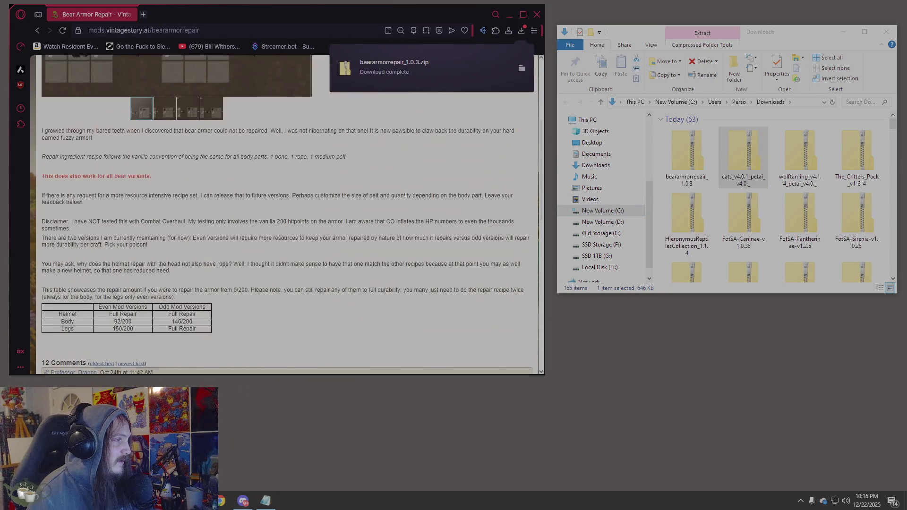
{"action": "left_click", "coordinate": [691, 160]}
{"action": "key", "text": "alt+Tab"}
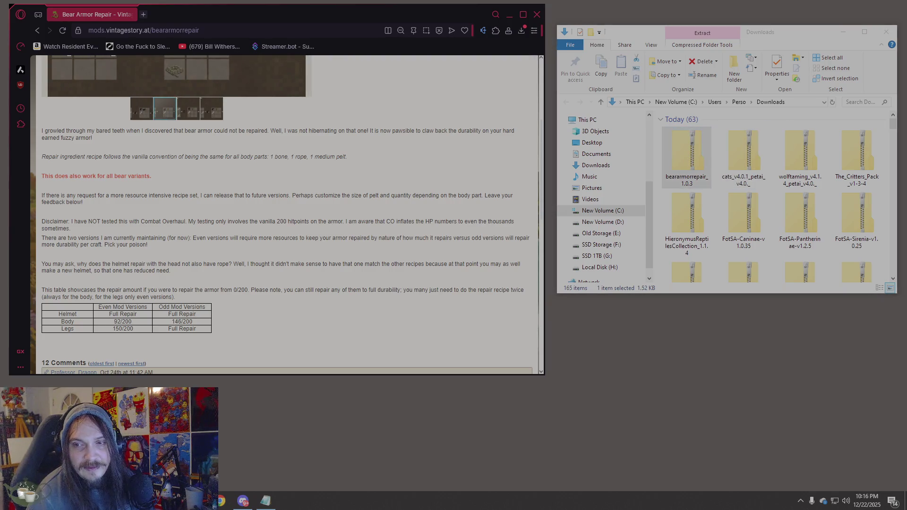
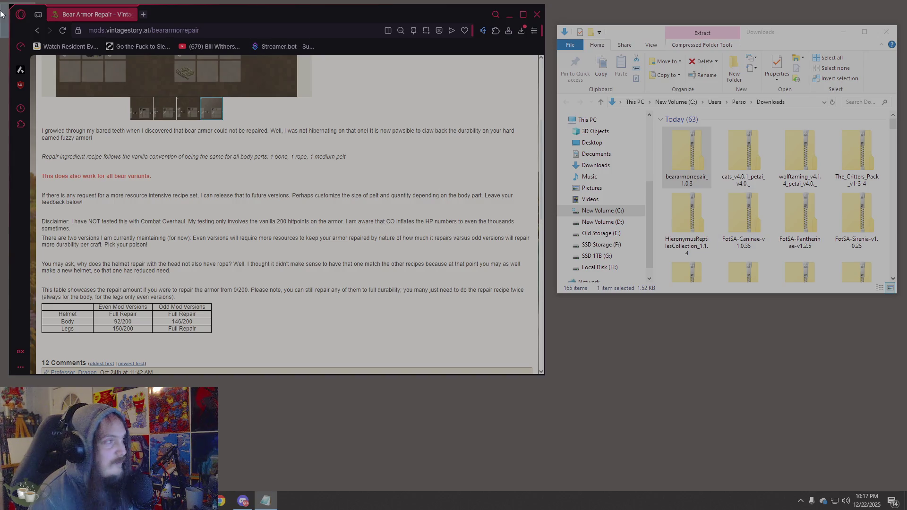
Download the Chisel Tools mod zip and confirm it in Downloads
{"action": "left_click", "coordinate": [182, 29]}
{"action": "type", "text": "https://mods.vintagestory.at/chiseltools"}
{"action": "key", "text": "Return"}
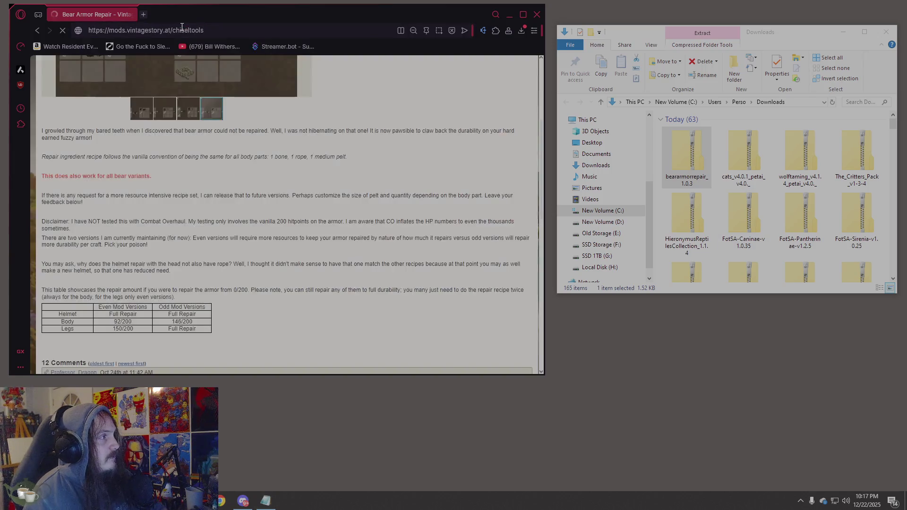
{"action": "left_click", "coordinate": [387, 216]}
{"action": "left_click", "coordinate": [679, 156]}
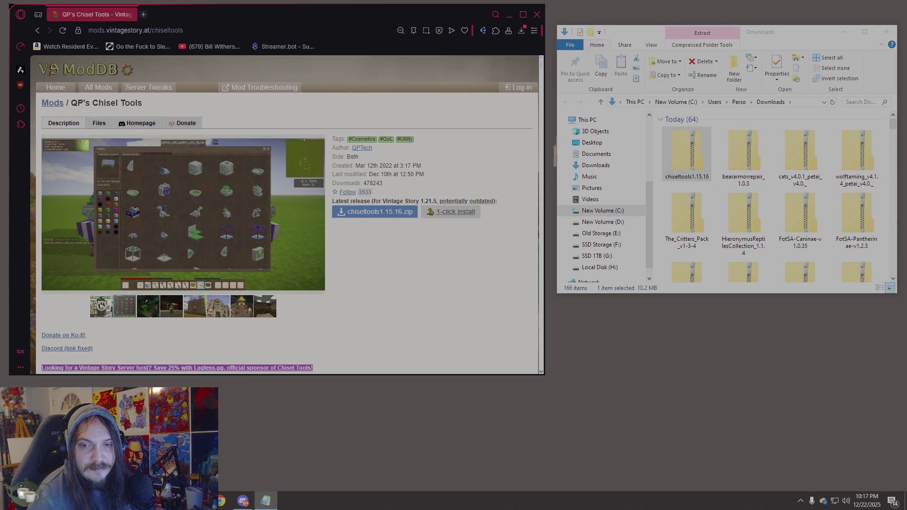
Download the rebuildablebloomery_1.0.6 zip from the Rebuildable Bloomery mod page
{"action": "left_click", "coordinate": [227, 30]}
{"action": "key", "text": "Return"}
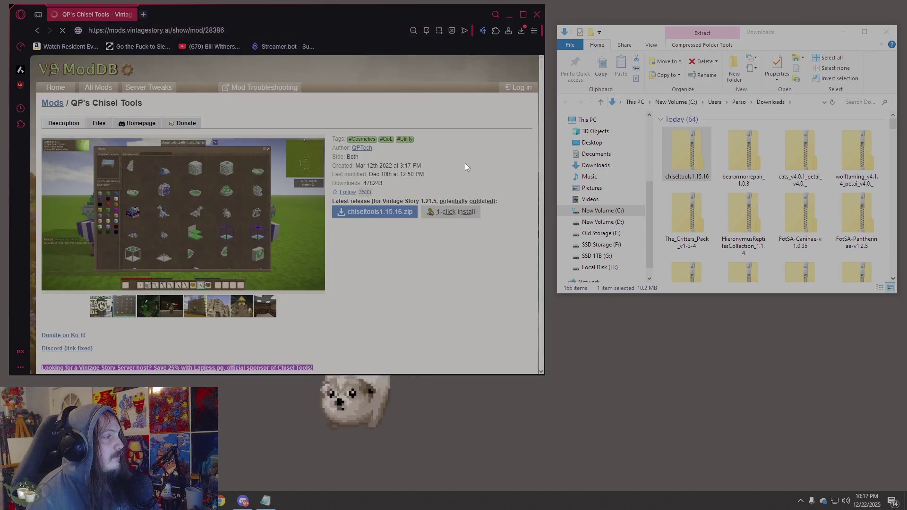
{"action": "scroll", "coordinate": [283, 227], "scroll_direction": "down", "scroll_amount": 2}
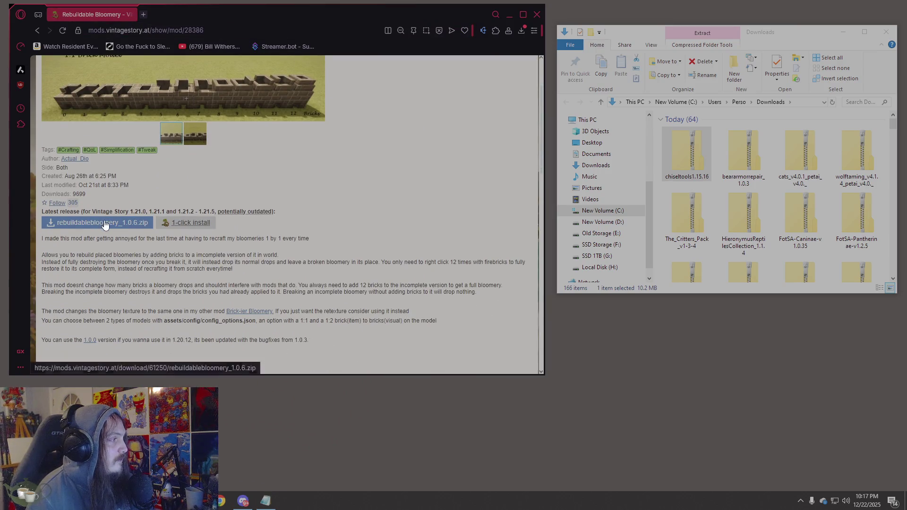
{"action": "left_click", "coordinate": [104, 224]}
{"action": "left_click", "coordinate": [682, 160]}
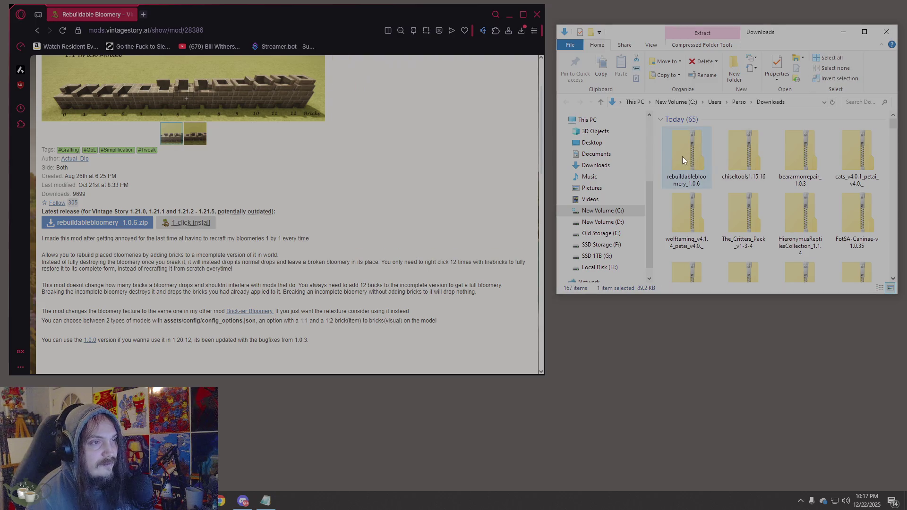
{"action": "left_click", "coordinate": [186, 98]}
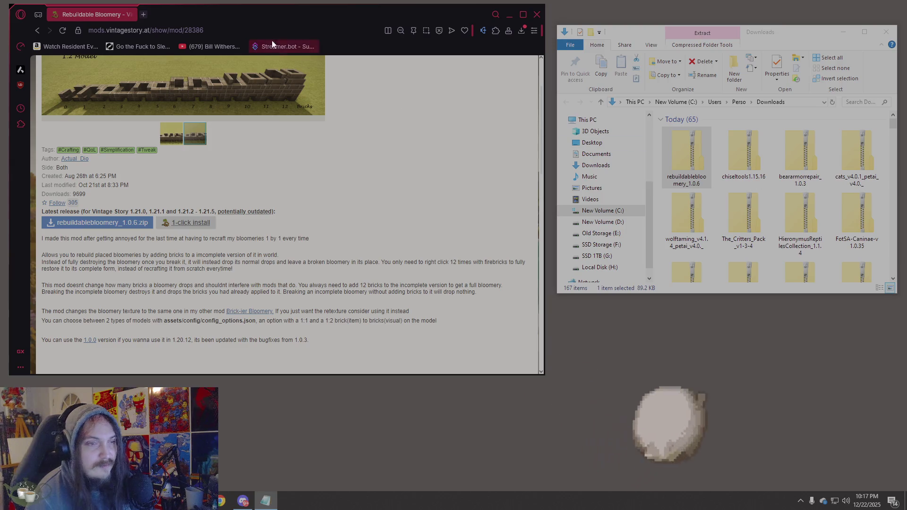
Go to the Combat Overhaul mod page by pasting its address
{"action": "left_click", "coordinate": [229, 28]}
{"action": "type", "text": "https://mods.vintagestory.at/combatoverhaul"}
{"action": "key", "text": "Return"}
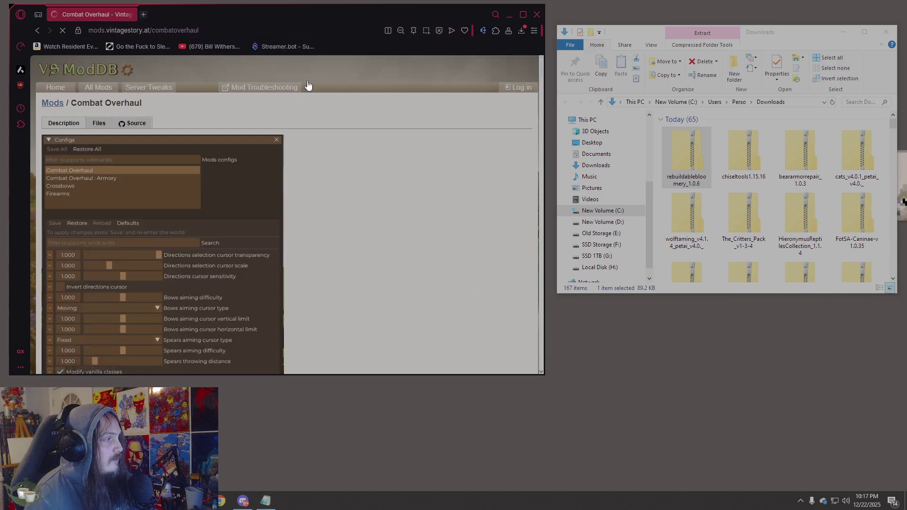
Download the Combat Overhaul mod zip and check it in Downloads
{"action": "scroll", "coordinate": [336, 126], "scroll_direction": "down", "scroll_amount": 4}
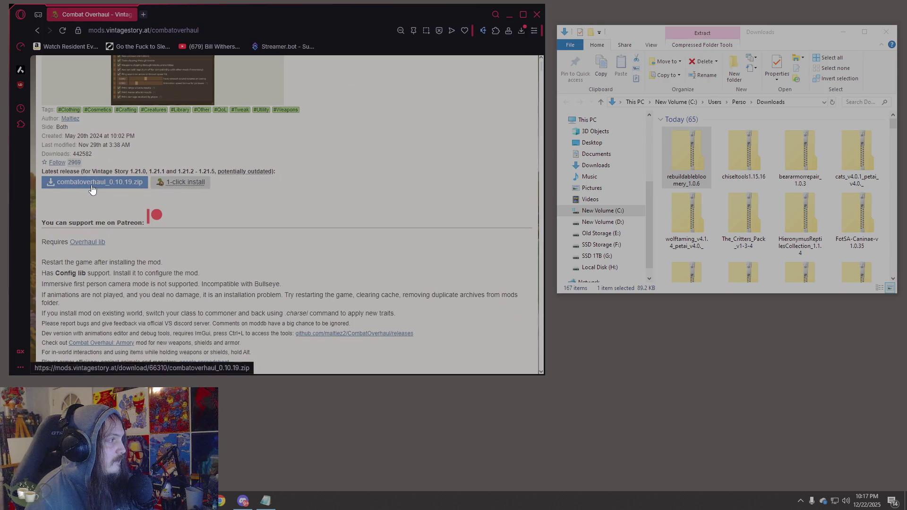
{"action": "left_click", "coordinate": [95, 181]}
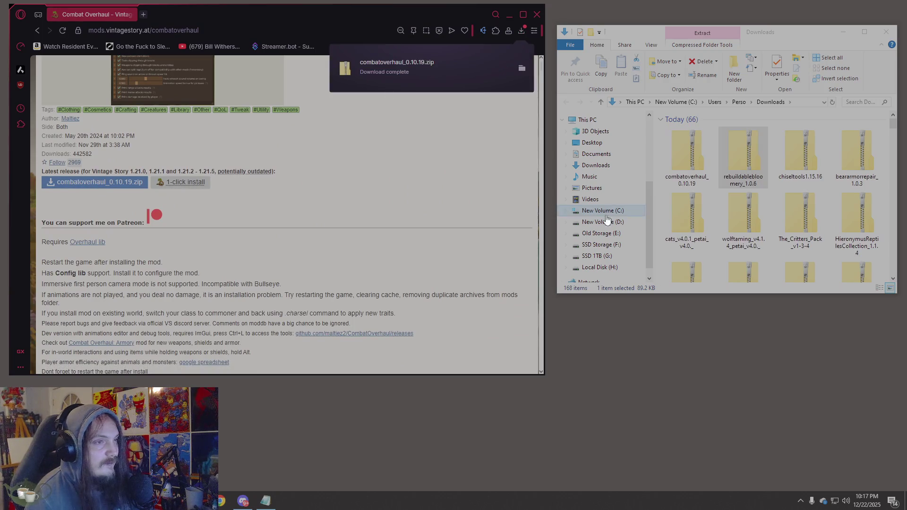
{"action": "left_click", "coordinate": [693, 173]}
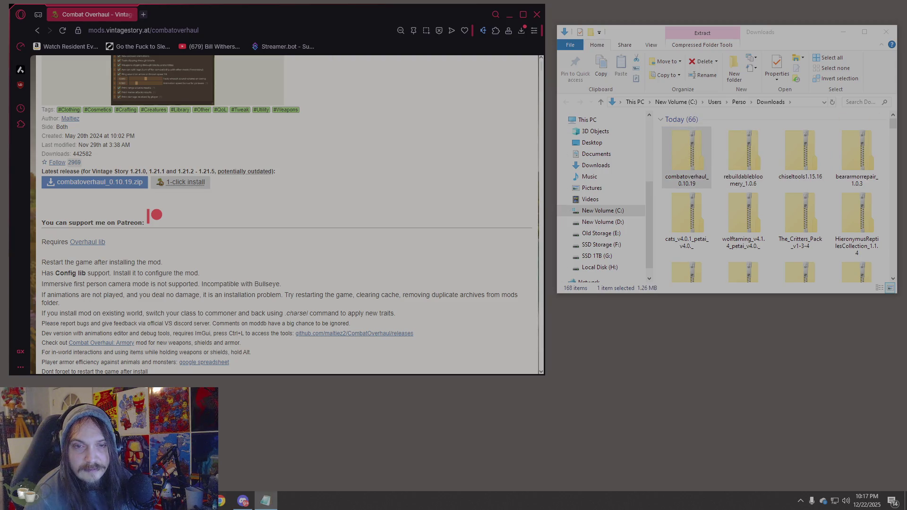
Switch the address to overhaullib and download the Overhaul lib zip
{"action": "double_click", "coordinate": [190, 30]}
{"action": "type", "text": "overhaullib"}
{"action": "key", "text": "Return"}
{"action": "scroll", "coordinate": [70, 152], "scroll_direction": "down", "scroll_amount": 5}
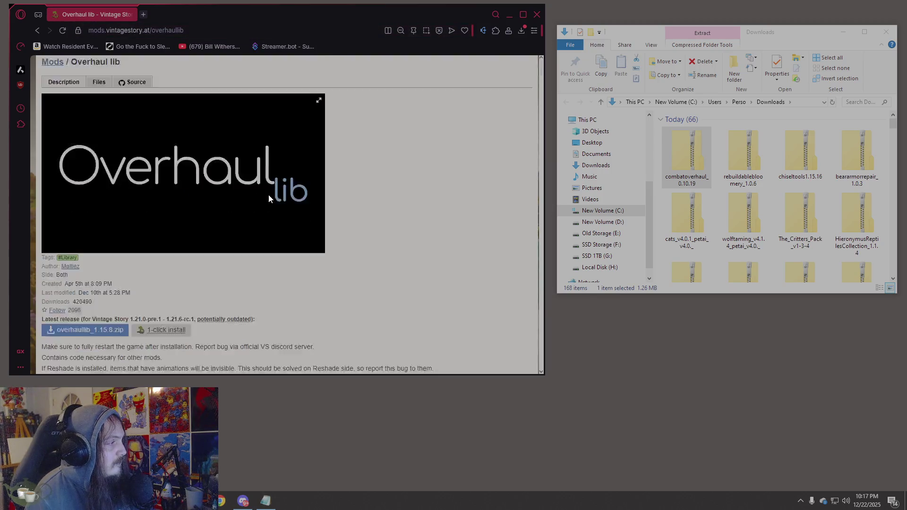
{"action": "left_click", "coordinate": [74, 135]}
{"action": "left_click", "coordinate": [689, 158]}
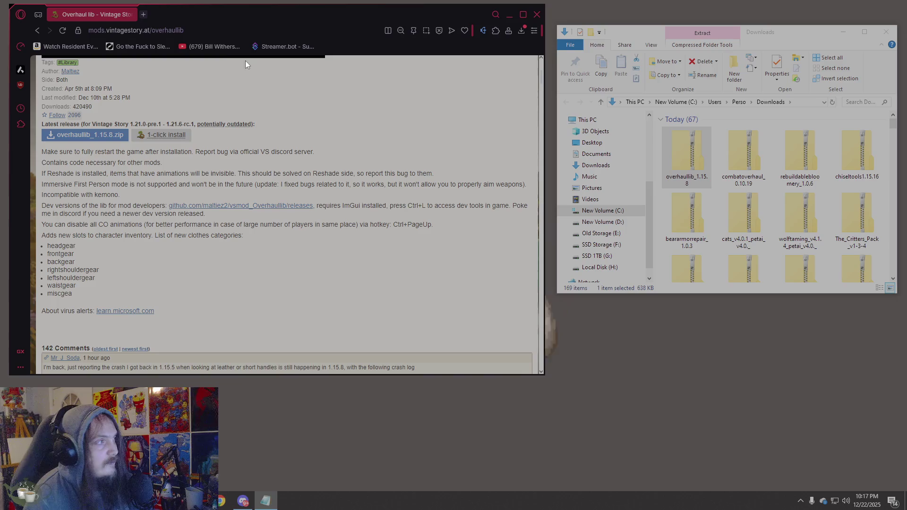
Download the AttributeRenderingLibrary-v2.4.0 zip from the Attribute Rendering Library page
{"action": "left_click", "coordinate": [229, 30]}
{"action": "type", "text": "https://mods.vintagestory.at/attributerenderinglibrary"}
{"action": "key", "text": "Return"}
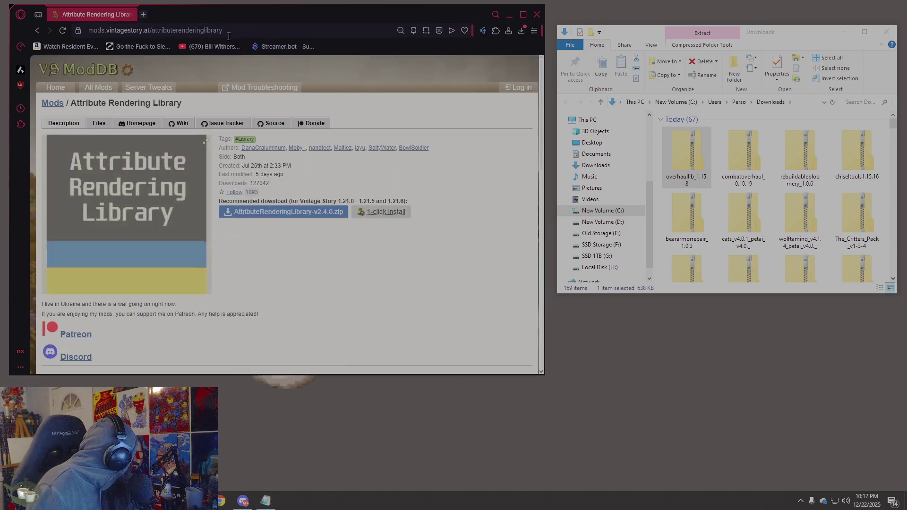
{"action": "scroll", "coordinate": [341, 220], "scroll_direction": "down", "scroll_amount": 1}
{"action": "left_click", "coordinate": [296, 166]}
{"action": "left_click_drag", "start_coordinate": [671, 156], "coordinate": [721, 145]}
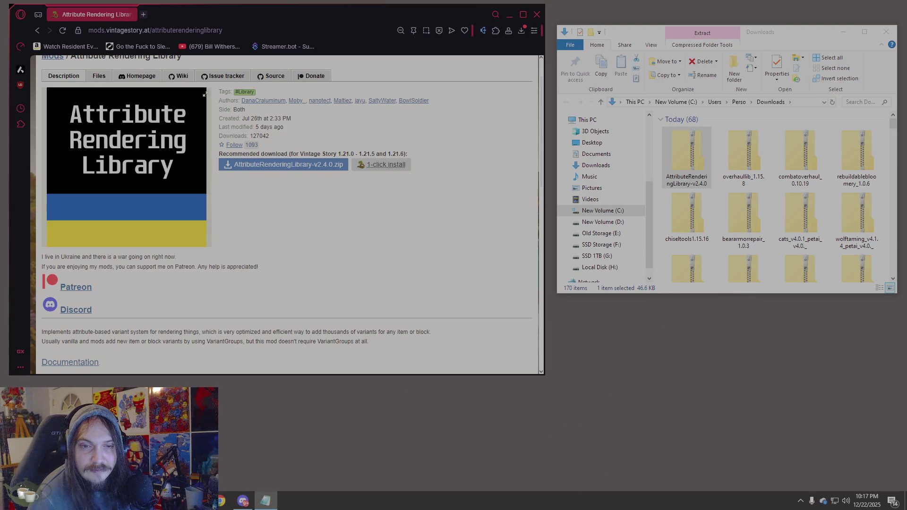
Go to the Animal cages mod page by pasting its address
{"action": "left_click", "coordinate": [345, 30]}
{"action": "type", "text": "https://mods.vintagestory.at/animalcages"}
{"action": "left_click", "coordinate": [346, 62]}
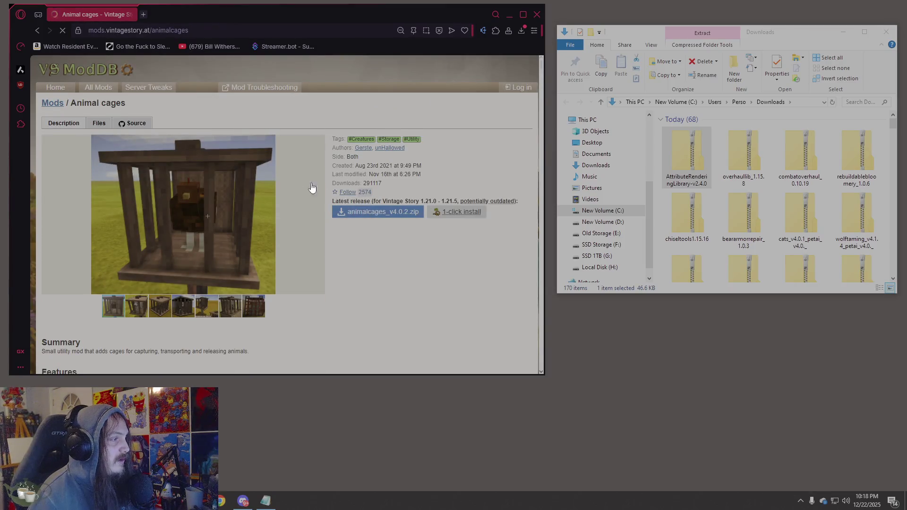
Download the animalcages_v4.0.2 zip and check it in Downloads
{"action": "left_click", "coordinate": [378, 211]}
{"action": "scroll", "coordinate": [377, 211], "scroll_direction": "down", "scroll_amount": 10}
{"action": "scroll", "coordinate": [283, 213], "scroll_direction": "up", "scroll_amount": 4}
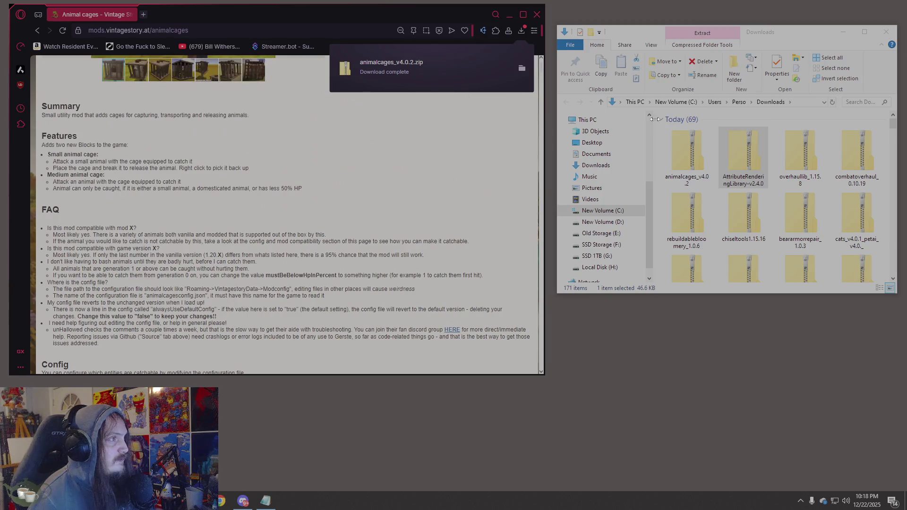
{"action": "left_click", "coordinate": [683, 154]}
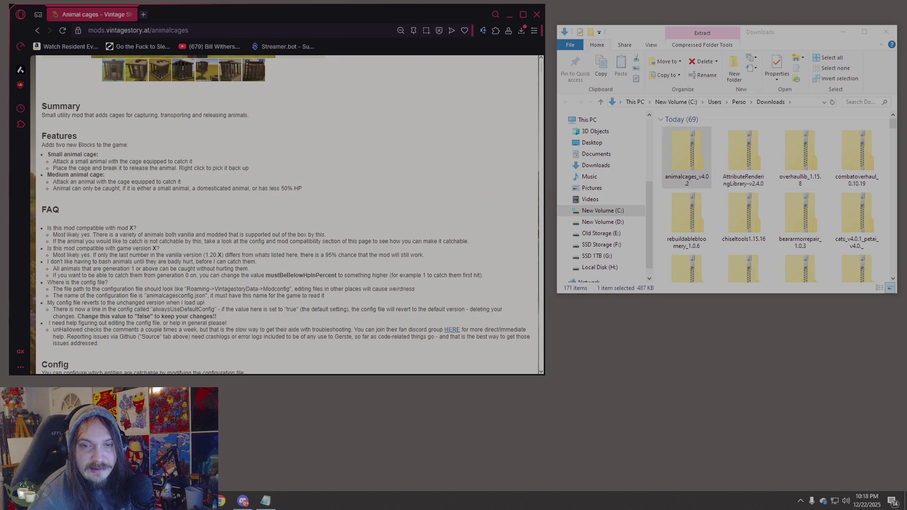
Download the petai_v4.0.3 zip from the Pet AI mod page
{"action": "left_click", "coordinate": [256, 30]}
{"action": "type", "text": "https://mods.vintagestory.at/petai"}
{"action": "key", "text": "Return"}
{"action": "left_click", "coordinate": [366, 212]}
{"action": "scroll", "coordinate": [180, 215], "scroll_direction": "down", "scroll_amount": 3}
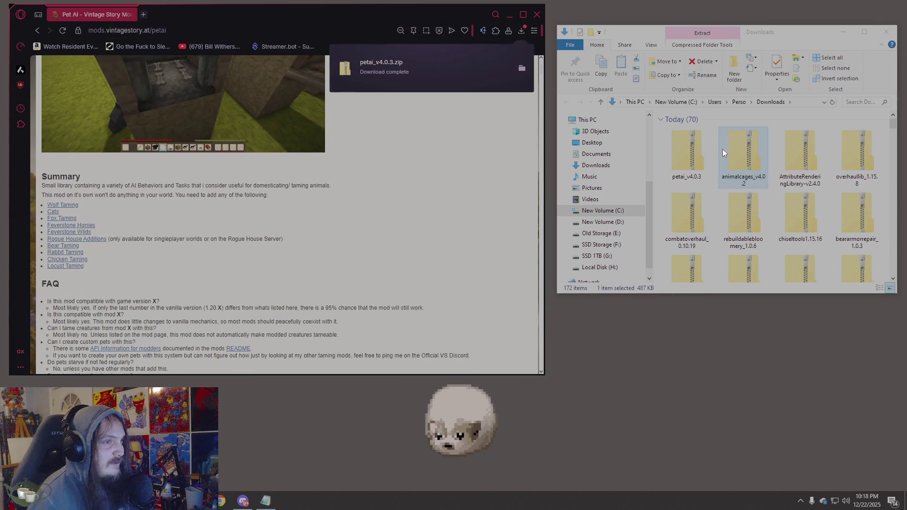
{"action": "left_click", "coordinate": [686, 151]}
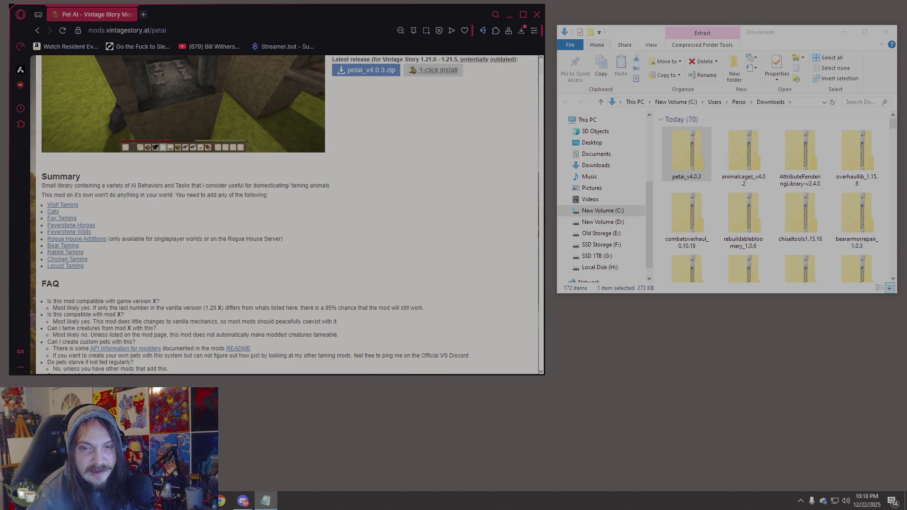
Download the BloodTrail-v1.1.8 zip from the Blood Trail mod page
{"action": "left_click", "coordinate": [184, 31]}
{"action": "type", "text": "https://mods.vintagestory.at/bloodtrail"}
{"action": "key", "text": "Return"}
{"action": "scroll", "coordinate": [327, 239], "scroll_direction": "down", "scroll_amount": 4}
{"action": "left_click", "coordinate": [87, 206]}
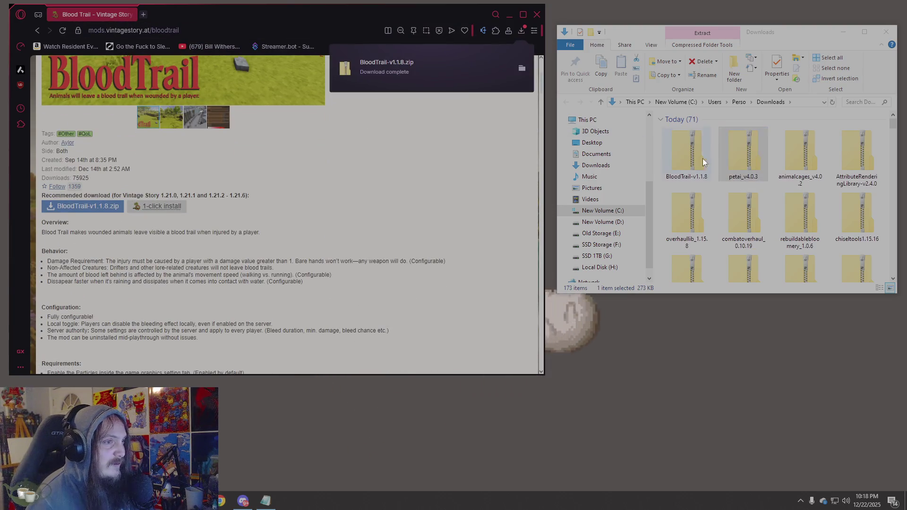
{"action": "left_click", "coordinate": [703, 159]}
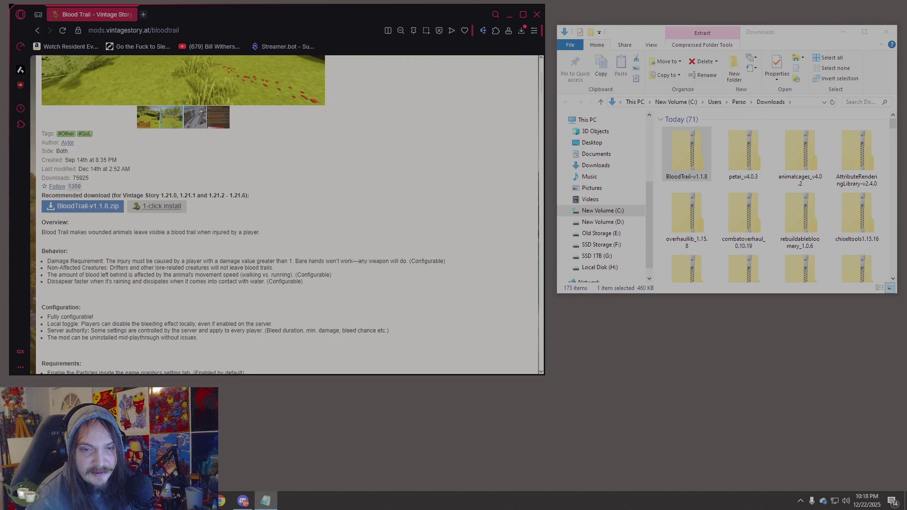
Download the Darce's Drifters Redone 1.2.6 zip, then paste the From Golden Combs address
{"action": "left_click", "coordinate": [271, 30]}
{"action": "key", "text": "ctrl+v"}
{"action": "key", "text": "Return"}
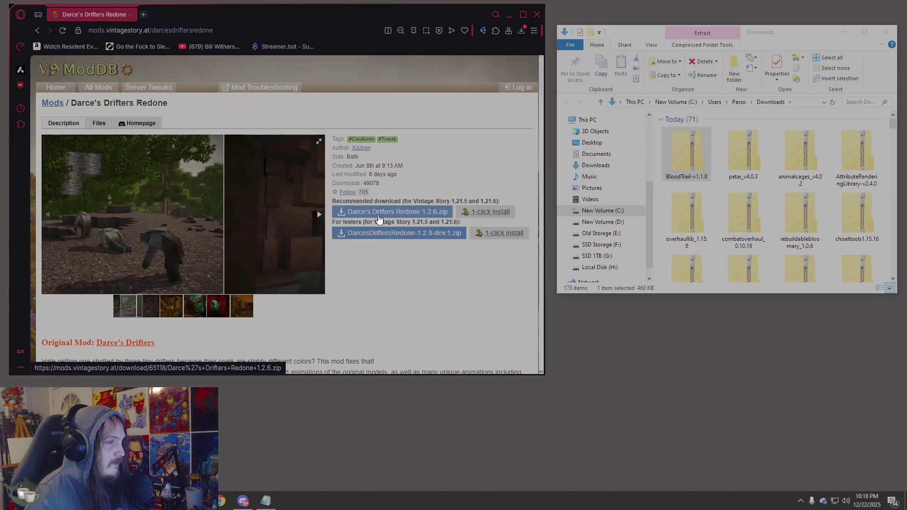
{"action": "left_click", "coordinate": [387, 213]}
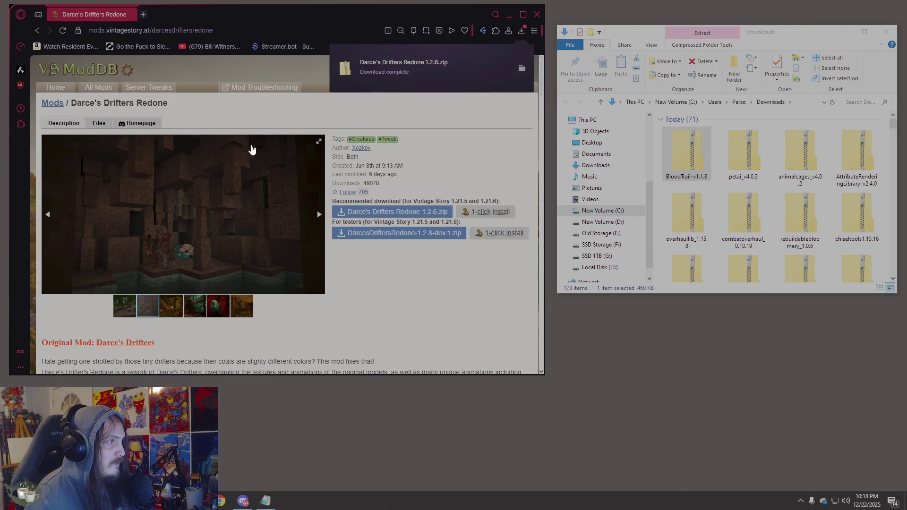
{"action": "key", "text": "Left"}
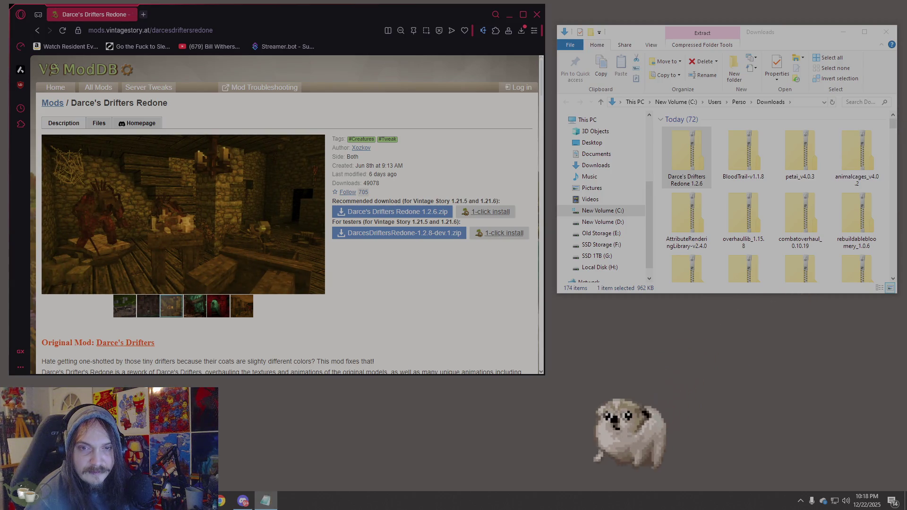
{"action": "left_click", "coordinate": [282, 28]}
{"action": "type", "text": "https://mods.vintagestory.at/fromgoldencombs"}
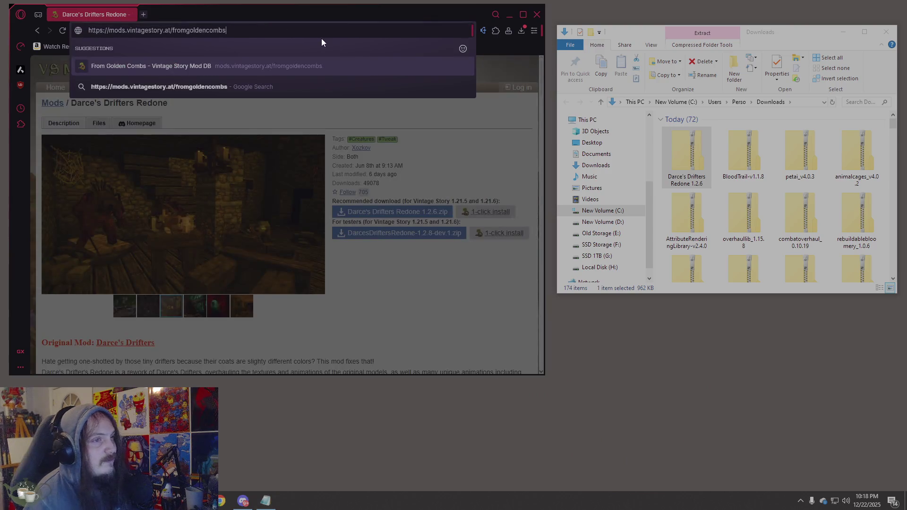
Download the FromGoldenCombs-1.21-v1.9.4 zip and check it in Downloads
{"action": "key", "text": "Return"}
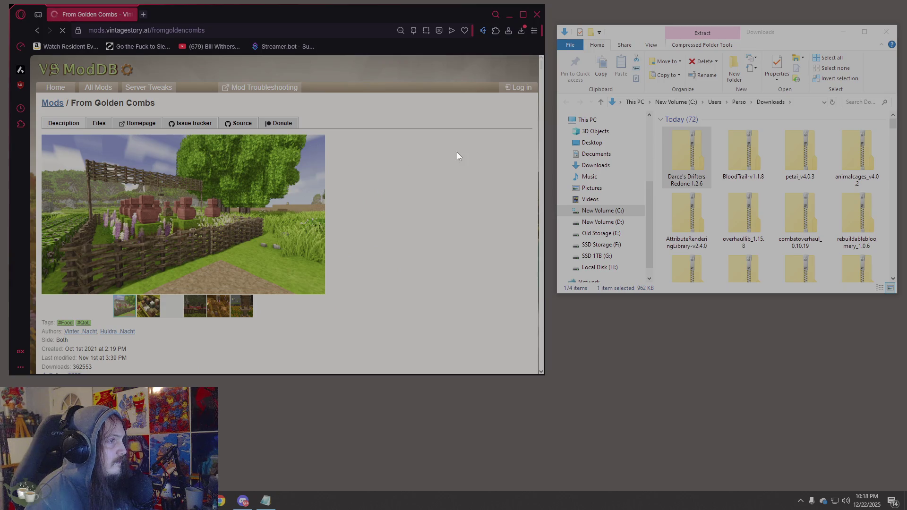
{"action": "scroll", "coordinate": [457, 155], "scroll_direction": "down", "scroll_amount": 5}
{"action": "left_click", "coordinate": [105, 159]}
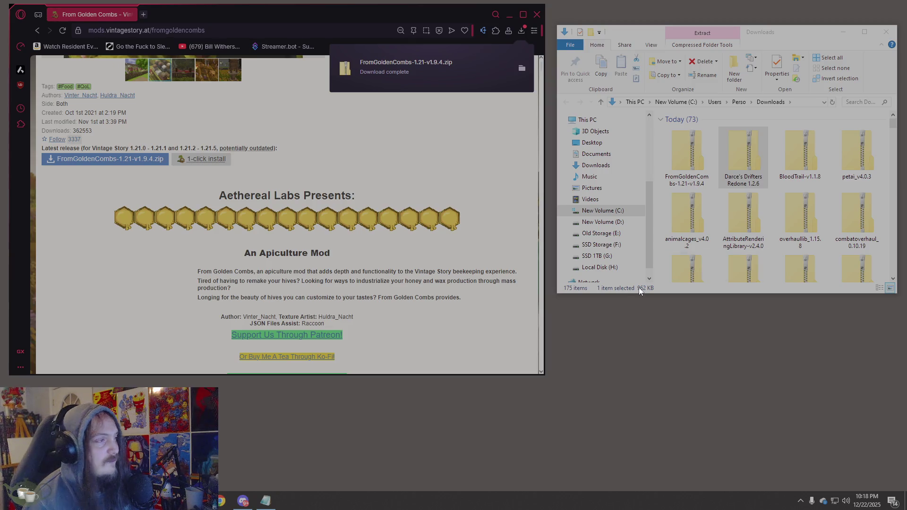
{"action": "left_click", "coordinate": [690, 156]}
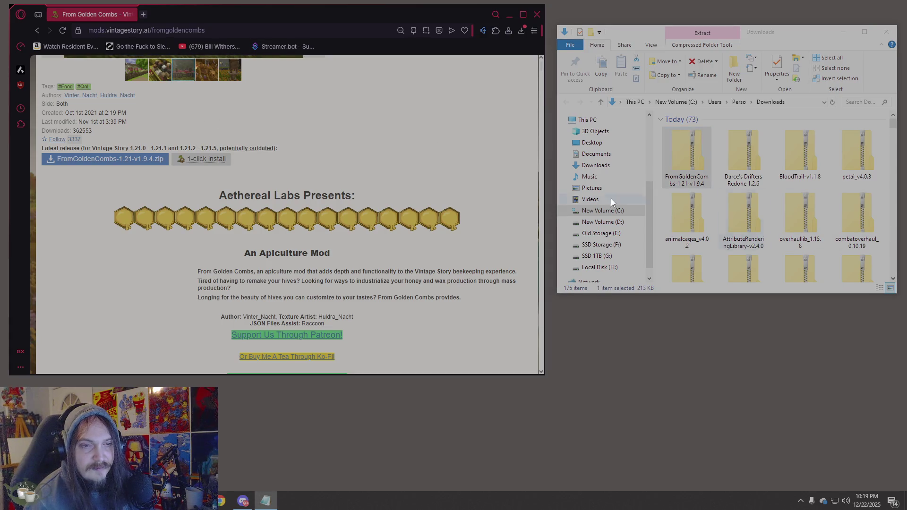
Download vinconomy_5.1.3.zip from the Vinconomy mod page
{"action": "left_click", "coordinate": [116, 32]}
{"action": "type", "text": "https://mods.vintagestory.at/vinconomy"}
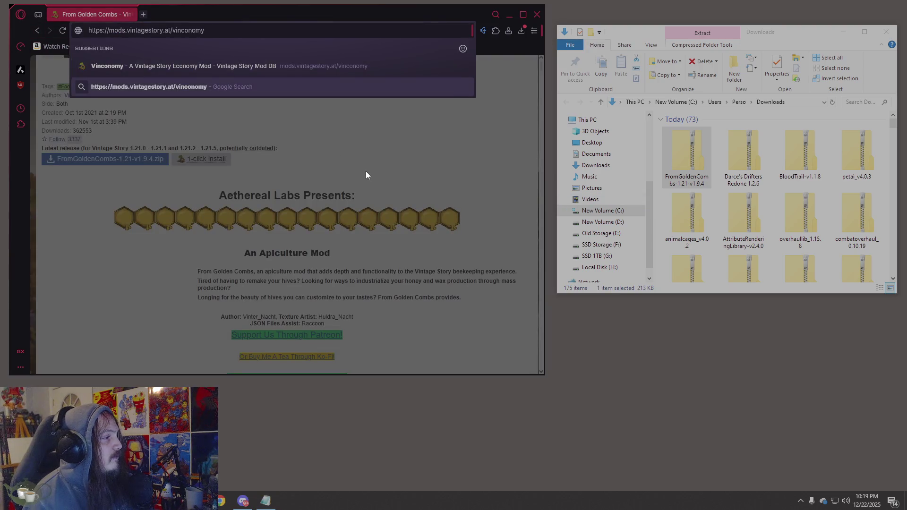
{"action": "scroll", "coordinate": [301, 215], "scroll_direction": "down", "scroll_amount": 7}
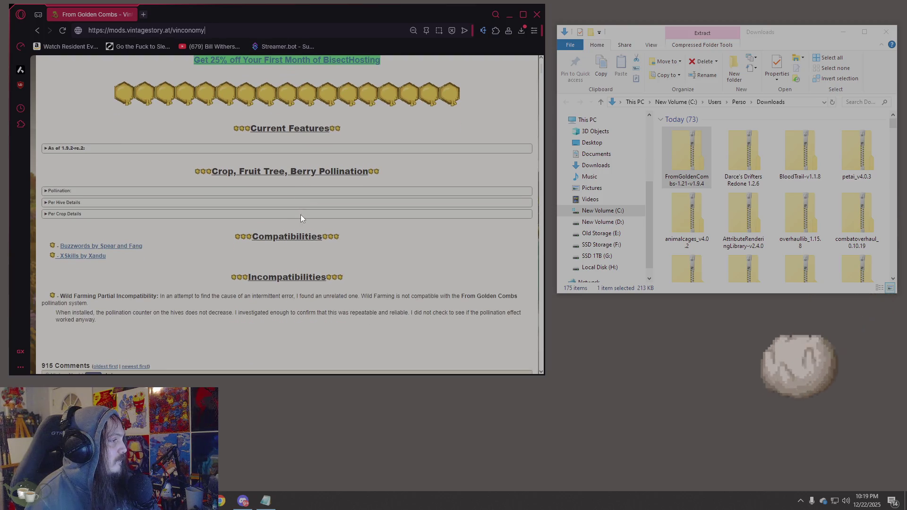
{"action": "scroll", "coordinate": [301, 214], "scroll_direction": "down", "scroll_amount": 3}
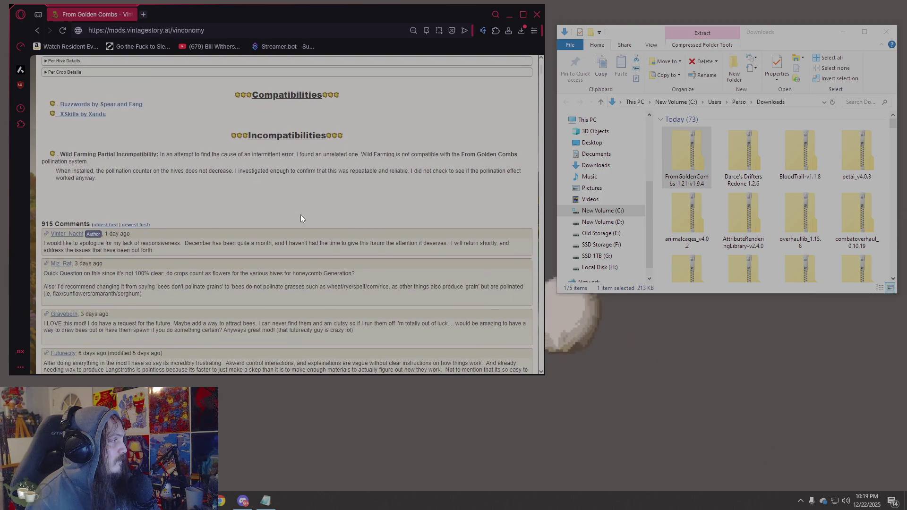
{"action": "key", "text": "Return"}
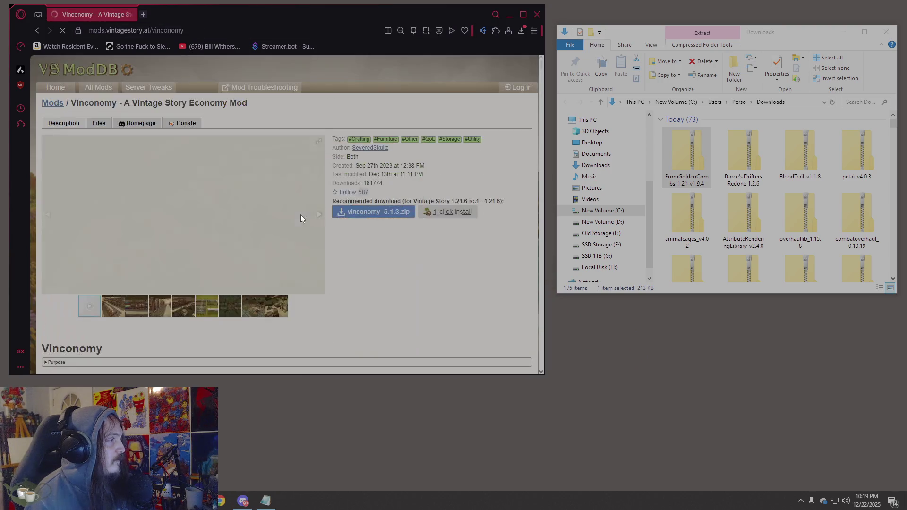
{"action": "scroll", "coordinate": [301, 215], "scroll_direction": "down", "scroll_amount": 5}
{"action": "scroll", "coordinate": [302, 216], "scroll_direction": "down", "scroll_amount": 6}
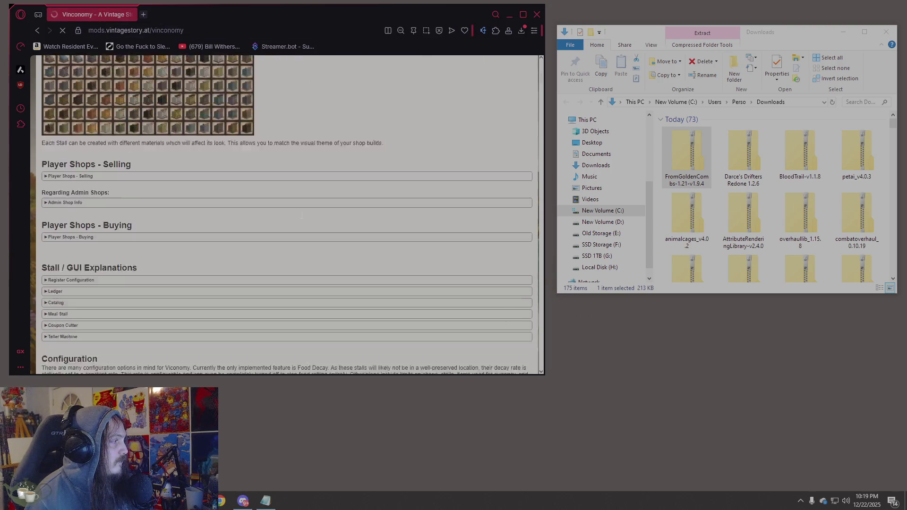
{"action": "scroll", "coordinate": [303, 219], "scroll_direction": "down", "scroll_amount": 3}
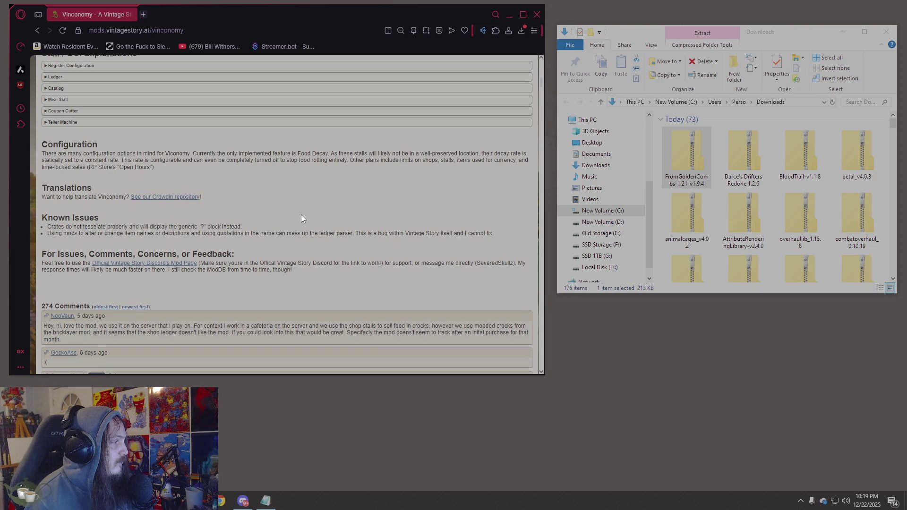
{"action": "scroll", "coordinate": [301, 216], "scroll_direction": "up", "scroll_amount": 5}
{"action": "scroll", "coordinate": [301, 215], "scroll_direction": "up", "scroll_amount": 10}
{"action": "scroll", "coordinate": [301, 215], "scroll_direction": "down", "scroll_amount": 5}
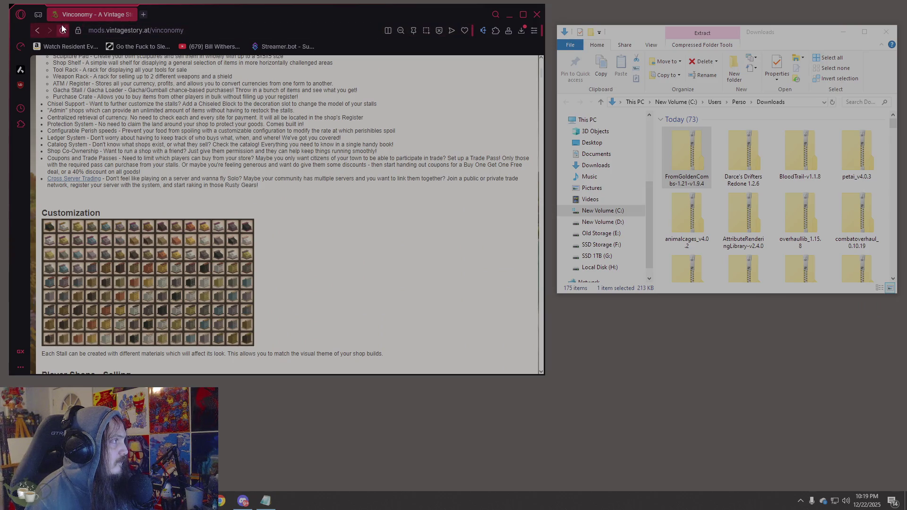
{"action": "scroll", "coordinate": [269, 177], "scroll_direction": "up", "scroll_amount": 6}
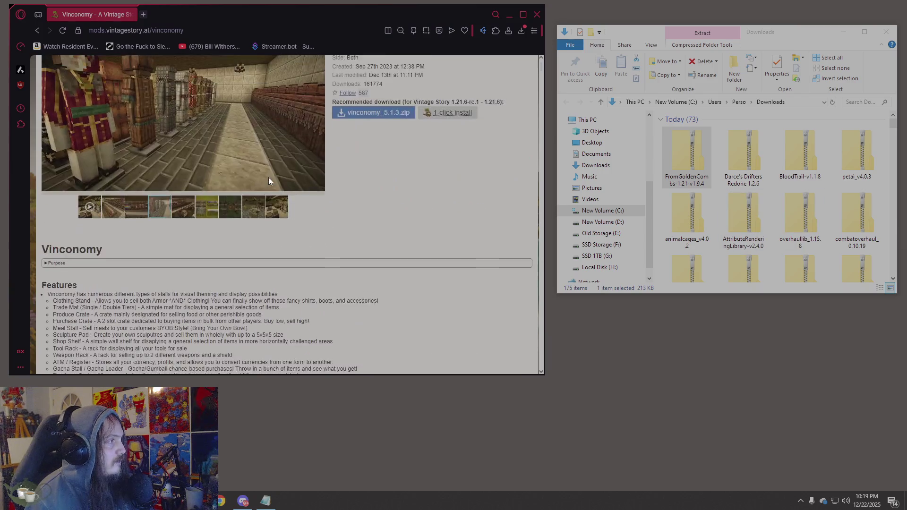
{"action": "left_click", "coordinate": [377, 117]}
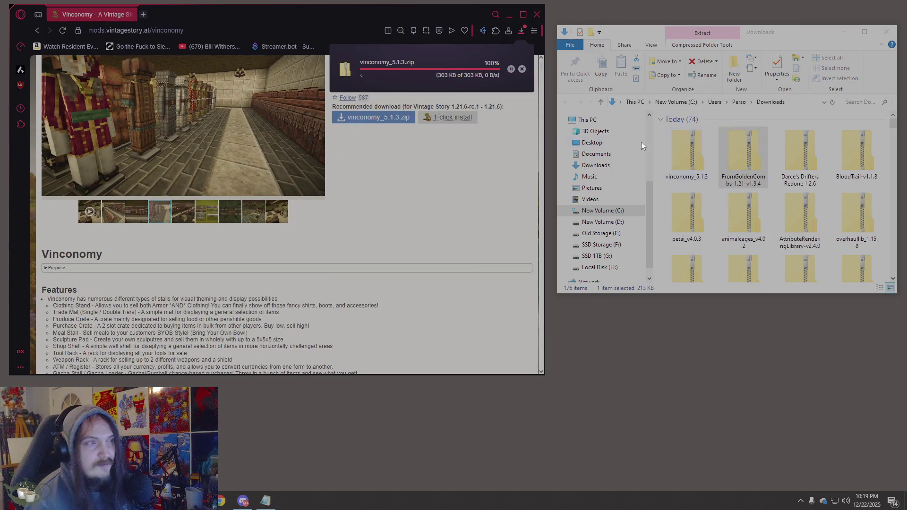
{"action": "left_click", "coordinate": [689, 164]}
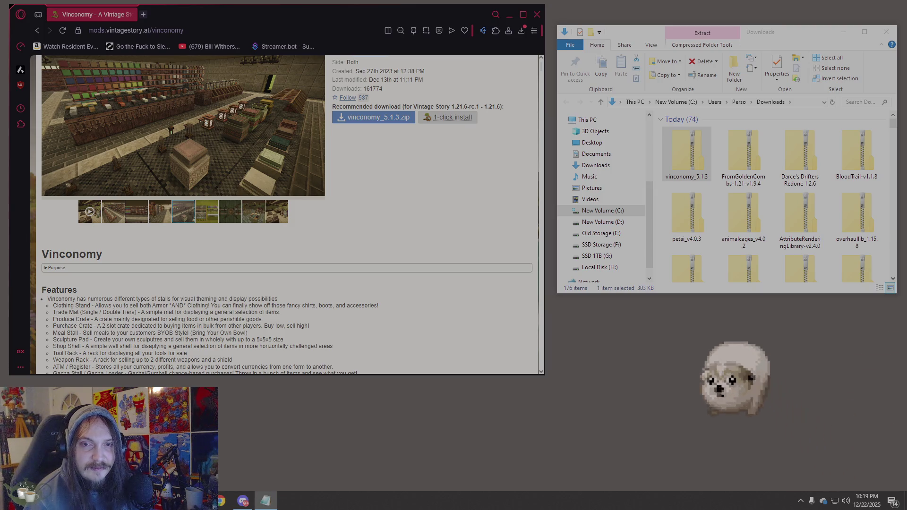
Load the Common Lib mod page by pasting its address
{"action": "key", "text": "ctrl+l"}
{"action": "type", "text": "https://mods.vintagestory.at/commonlib"}
{"action": "key", "text": "Return"}
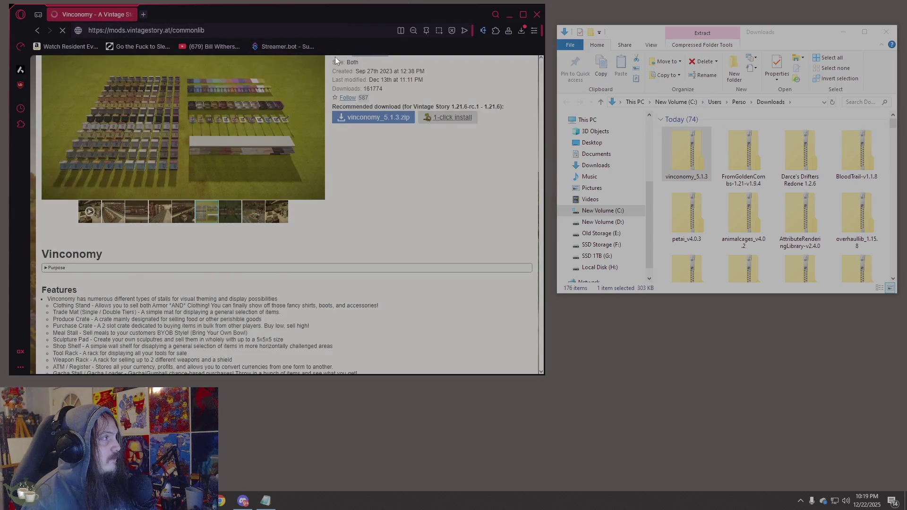
Download the CommonLib_VS1.21.1_net8_v2.8.0 zip and select it in Downloads
{"action": "left_click", "coordinate": [118, 212]}
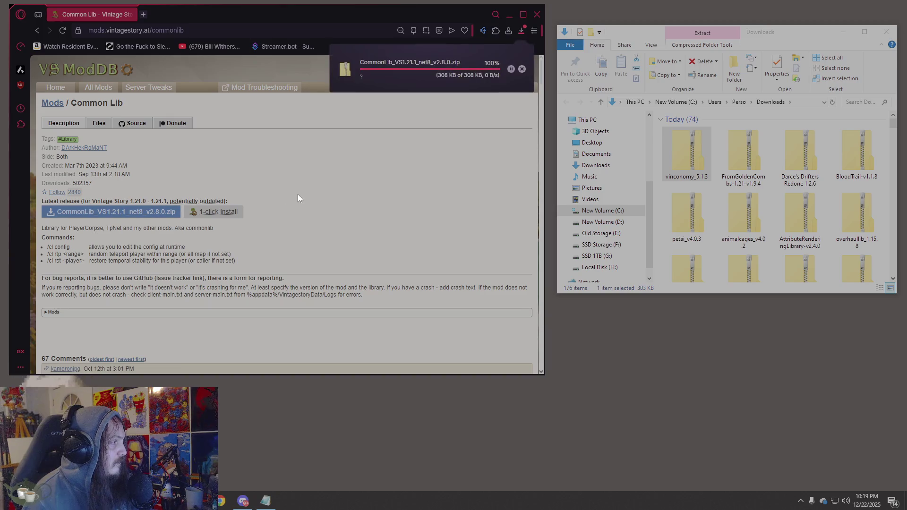
{"action": "scroll", "coordinate": [302, 192], "scroll_direction": "down", "scroll_amount": 4}
{"action": "scroll", "coordinate": [435, 140], "scroll_direction": "up", "scroll_amount": 5}
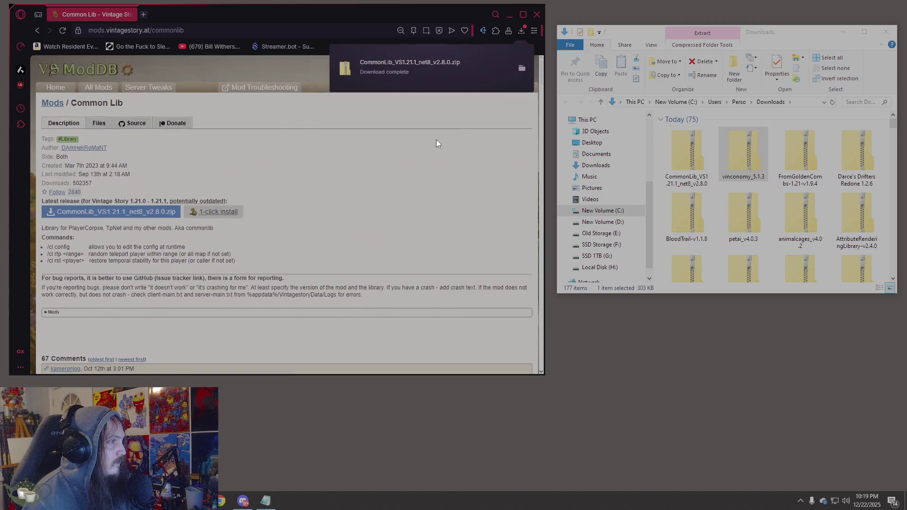
{"action": "left_click", "coordinate": [682, 143]}
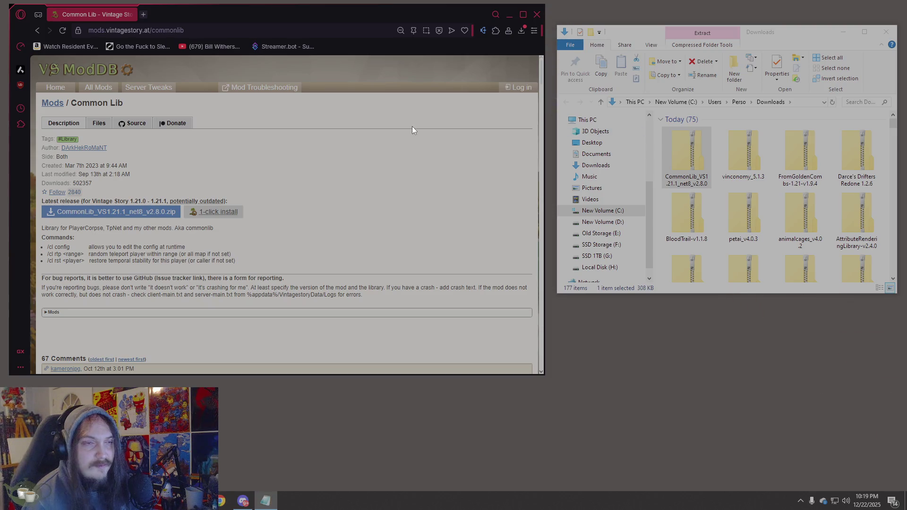
Download butchering_1.10.13.zip from the Butchering mod page
{"action": "left_click", "coordinate": [185, 31]}
{"action": "type", "text": "https://mods.vintagestory.at/butchering"}
{"action": "key", "text": "Return"}
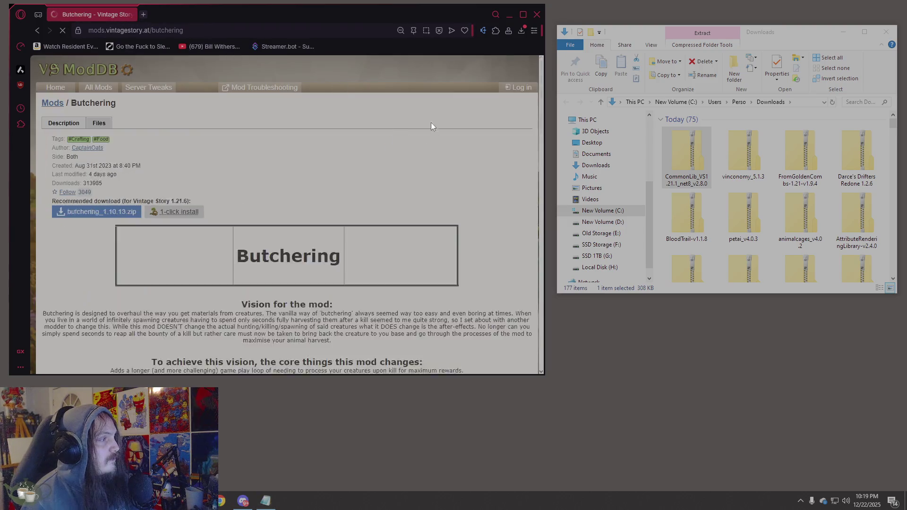
{"action": "left_click", "coordinate": [388, 213]}
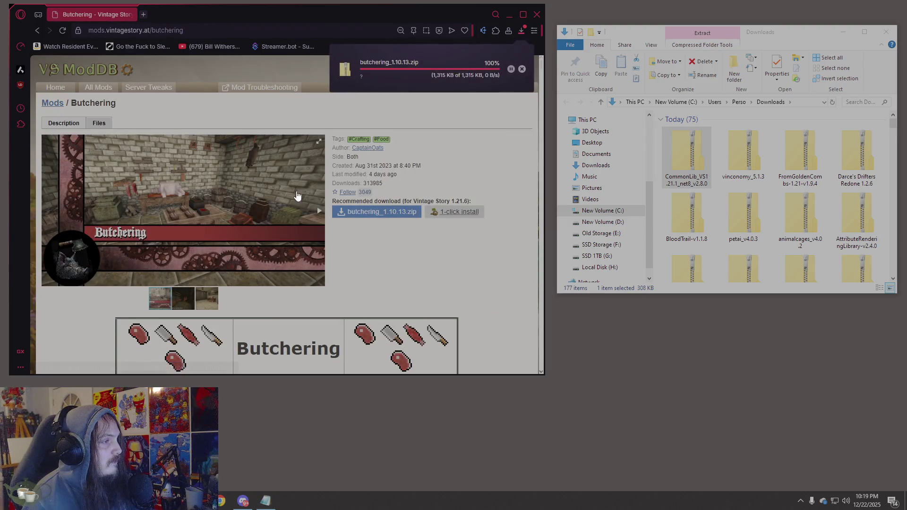
{"action": "left_click", "coordinate": [686, 152]}
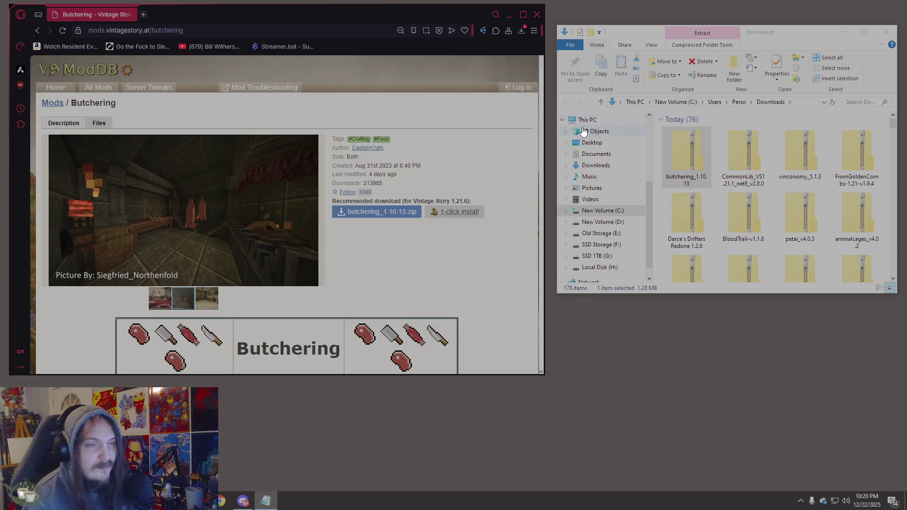
Download primitivesurvival_4.0.2.zip from the Primitive Survival mod page
{"action": "left_click", "coordinate": [174, 27]}
{"action": "type", "text": "https://mods.vintagestory.at/primitivesurvival"}
{"action": "key", "text": "Return"}
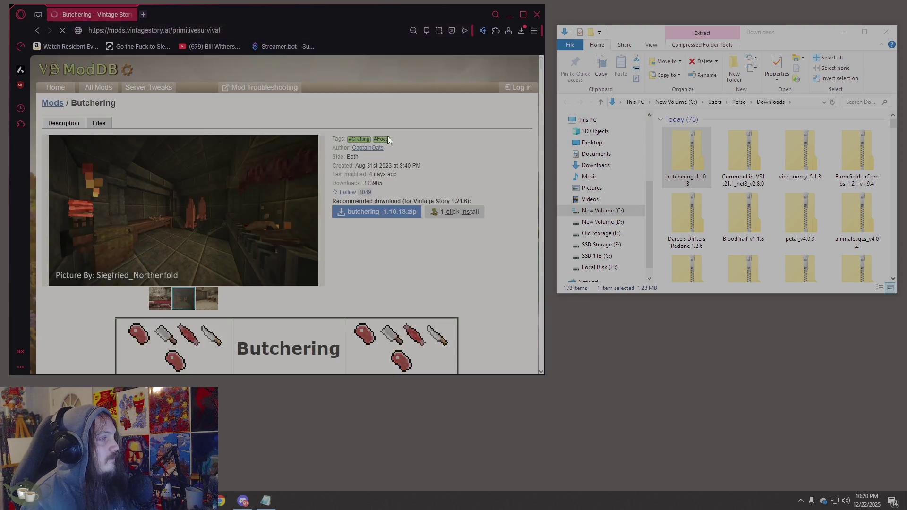
{"action": "left_click", "coordinate": [95, 185]}
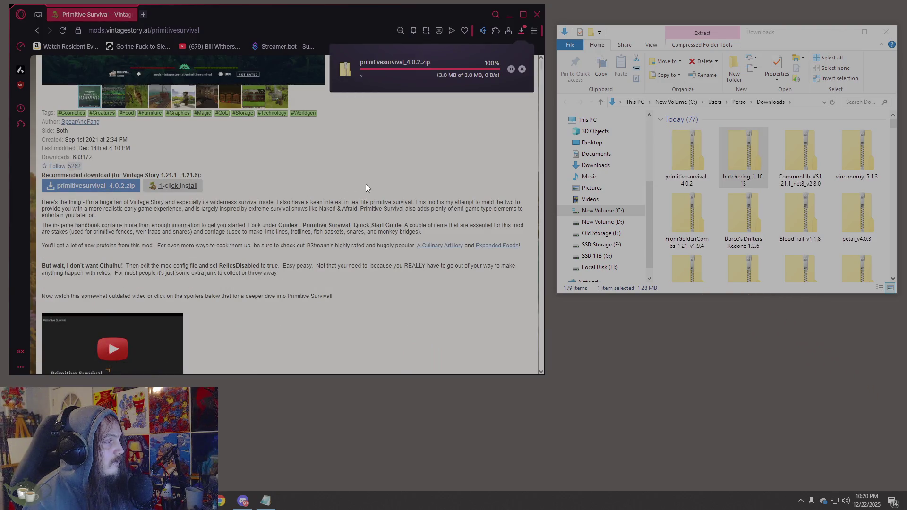
{"action": "left_click", "coordinate": [706, 162]}
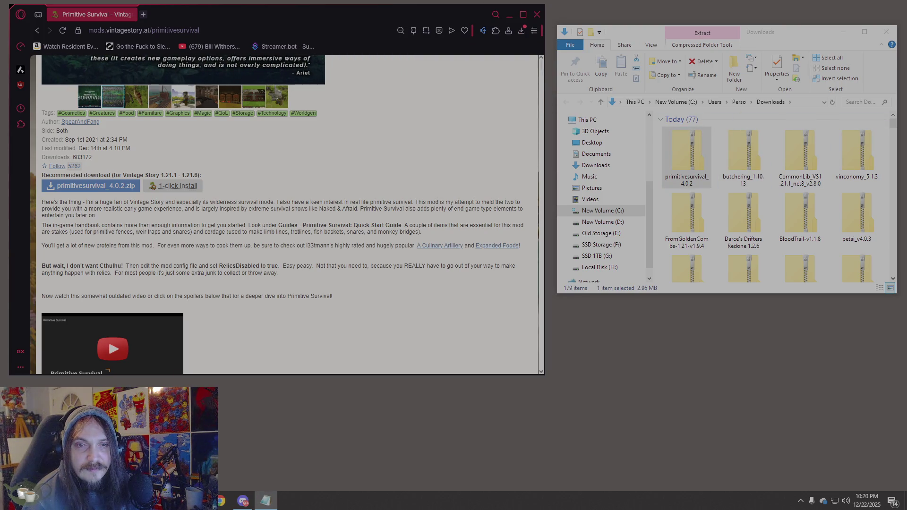
Download smithingplus_1.8.3.zip from the Smithing Plus mod page
{"action": "left_click", "coordinate": [200, 30]}
{"action": "type", "text": "https://mods.vintagestory.at/smithingplus"}
{"action": "left_click", "coordinate": [392, 70]}
{"action": "left_click", "coordinate": [385, 212]}
{"action": "left_click", "coordinate": [677, 156]}
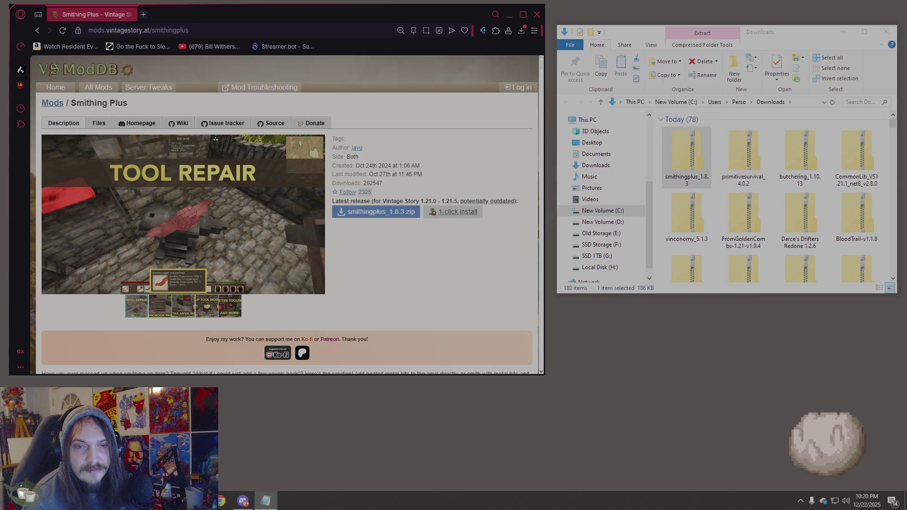
Download ChiseledBlockRetention-2.0.1.zip from the Chiseled Block Retention mod page
{"action": "left_click", "coordinate": [277, 29]}
{"action": "type", "text": "https://mods.vintagestory.at/cbr"}
{"action": "key", "text": "Return"}
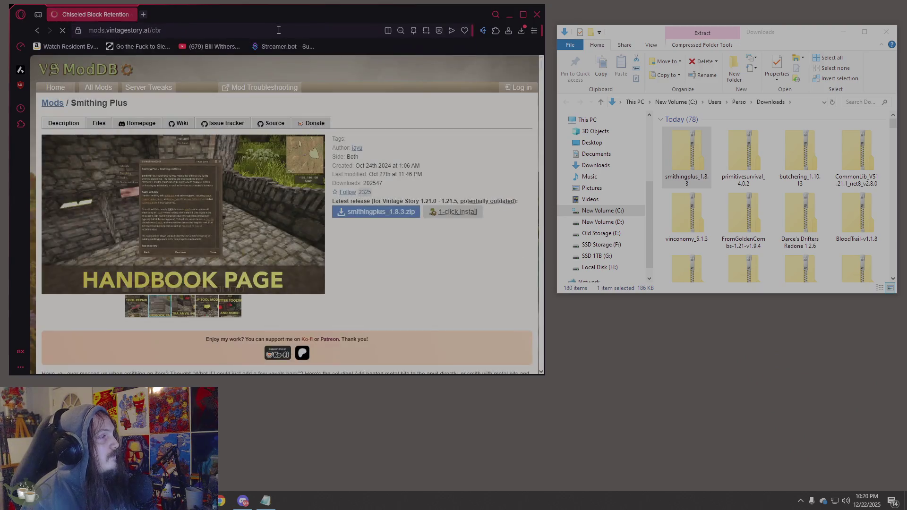
{"action": "left_click", "coordinate": [404, 213]}
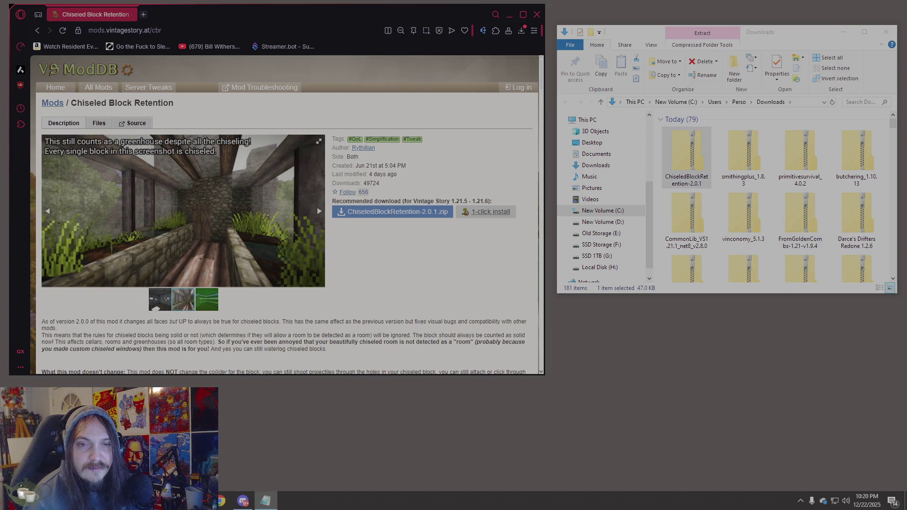
Bring up the More Piles mod page
{"action": "left_click", "coordinate": [333, 30]}
{"action": "type", "text": "https://mods.vintagestory.at/morepiles"}
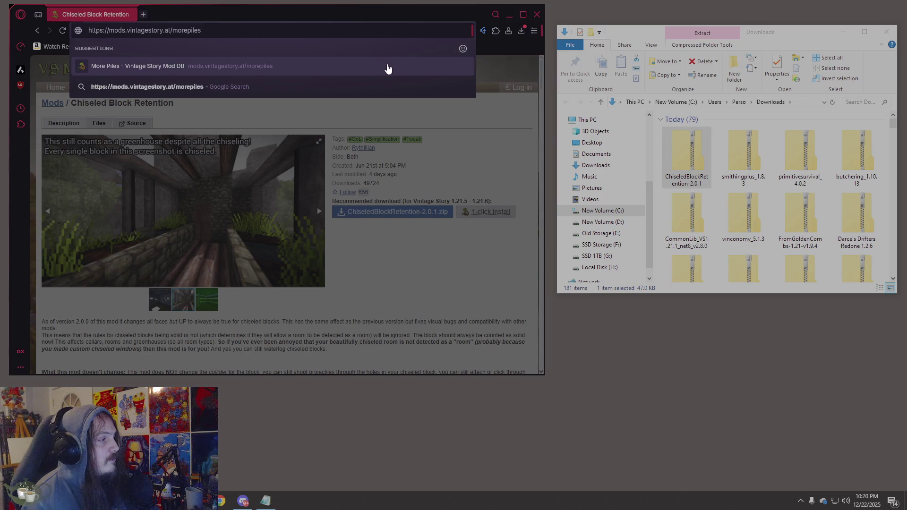
{"action": "left_click", "coordinate": [387, 69]}
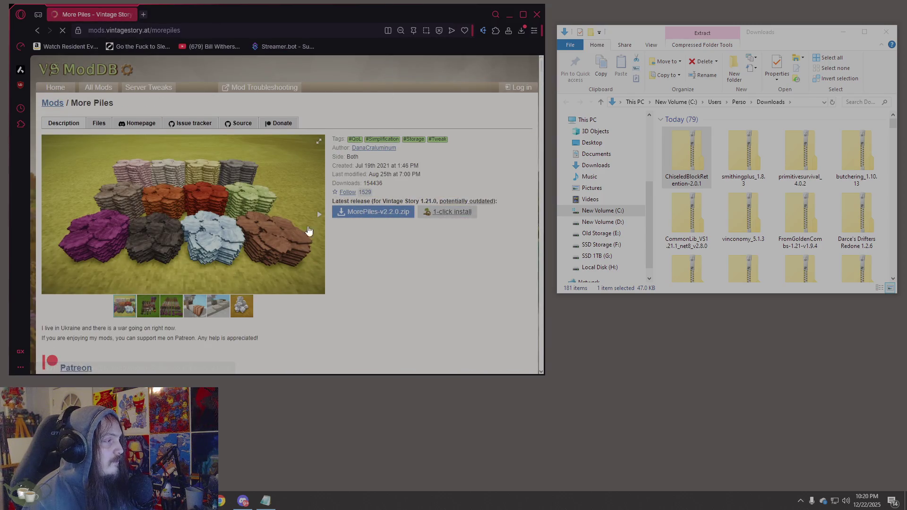
{"action": "scroll", "coordinate": [316, 229], "scroll_direction": "down", "scroll_amount": 4}
{"action": "scroll", "coordinate": [302, 224], "scroll_direction": "up", "scroll_amount": 3}
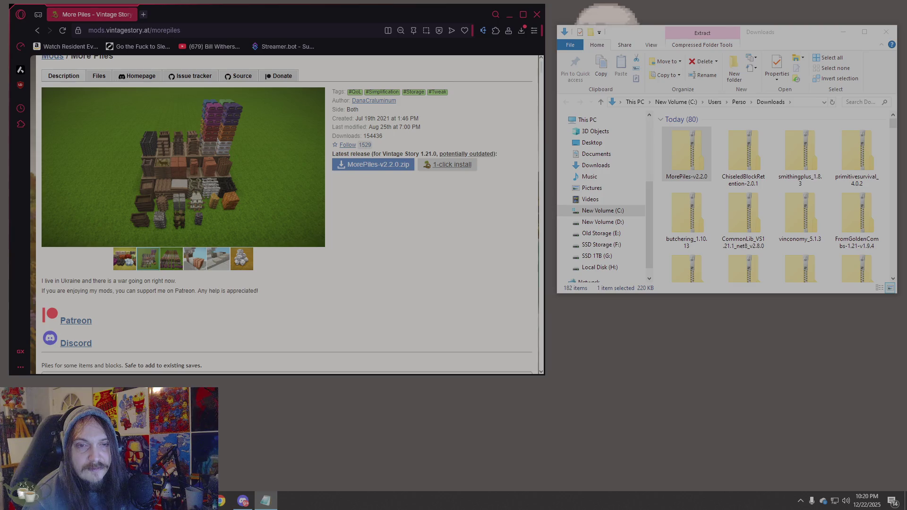
Download packrat_0.9.6.zip, then paste the Temporal gears stack page address
{"action": "left_click", "coordinate": [210, 29]}
{"action": "type", "text": "https://mods.vintagestory.at/show/mod/36243"}
{"action": "key", "text": "Return"}
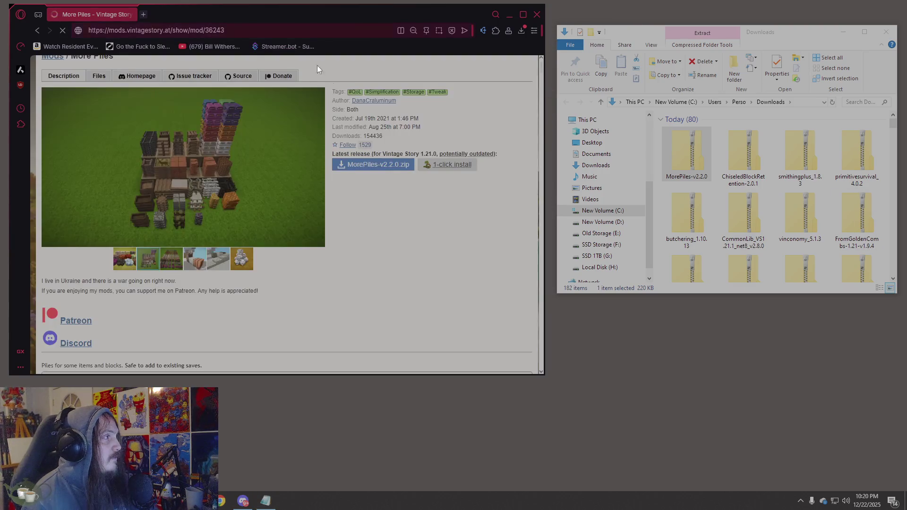
{"action": "left_click", "coordinate": [263, 216]}
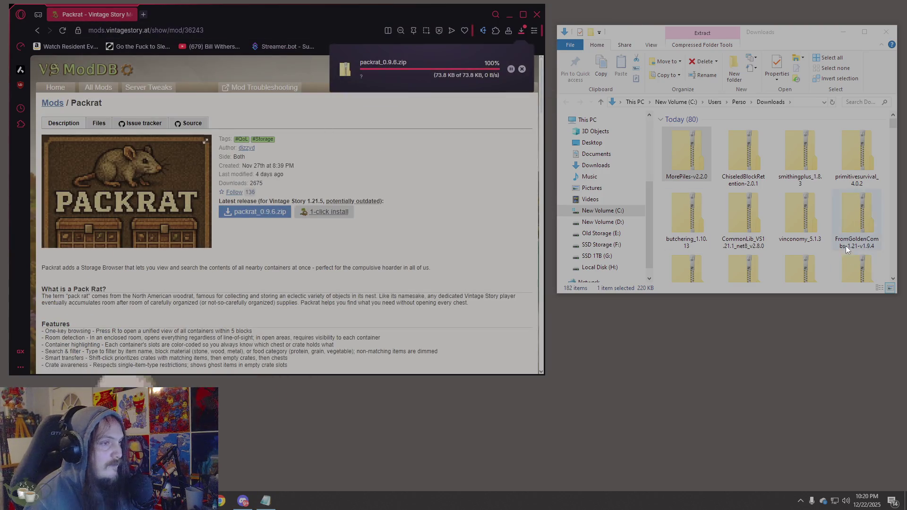
{"action": "left_click", "coordinate": [689, 156]}
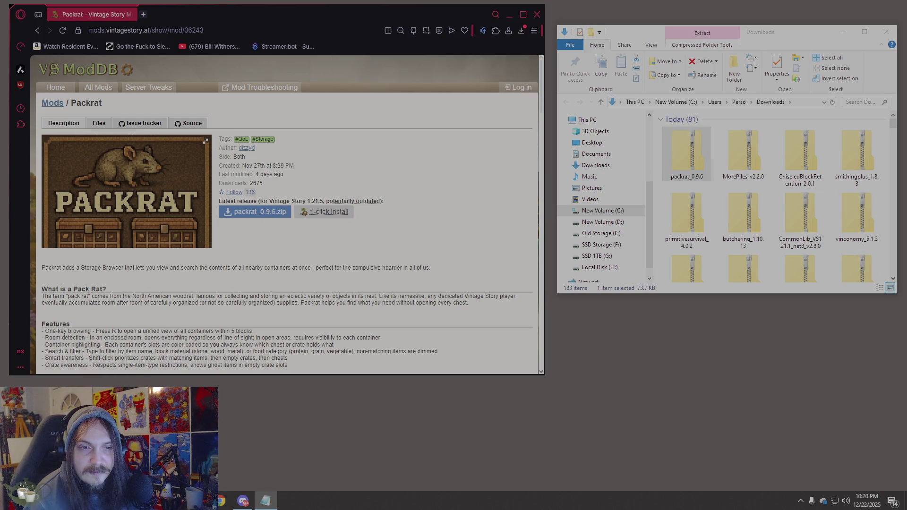
{"action": "left_click", "coordinate": [189, 29]}
{"action": "type", "text": "https://mods.vintagestory.at/temporalgearsstack"}
Download the temporal_gears_stack_v1 zip from the Temporal gears stack page
{"action": "key", "text": "Return"}
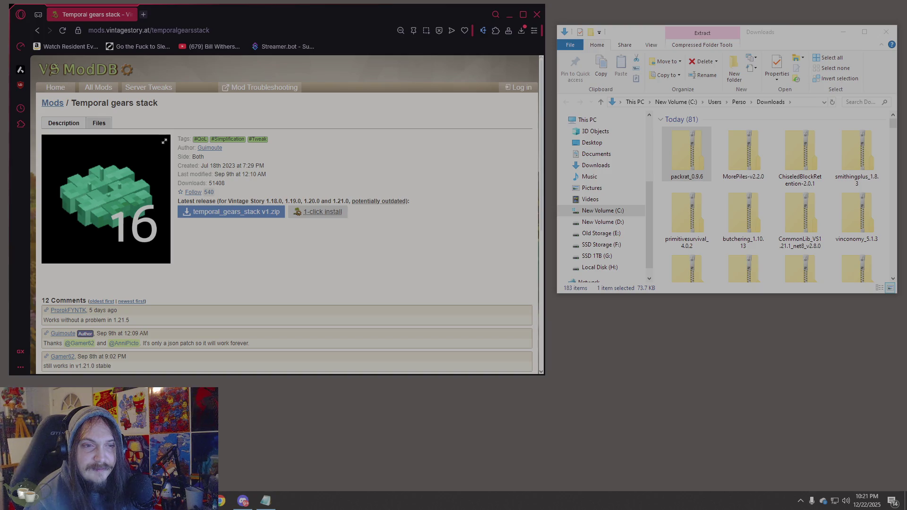
{"action": "left_click", "coordinate": [261, 210]}
{"action": "left_click", "coordinate": [705, 171]}
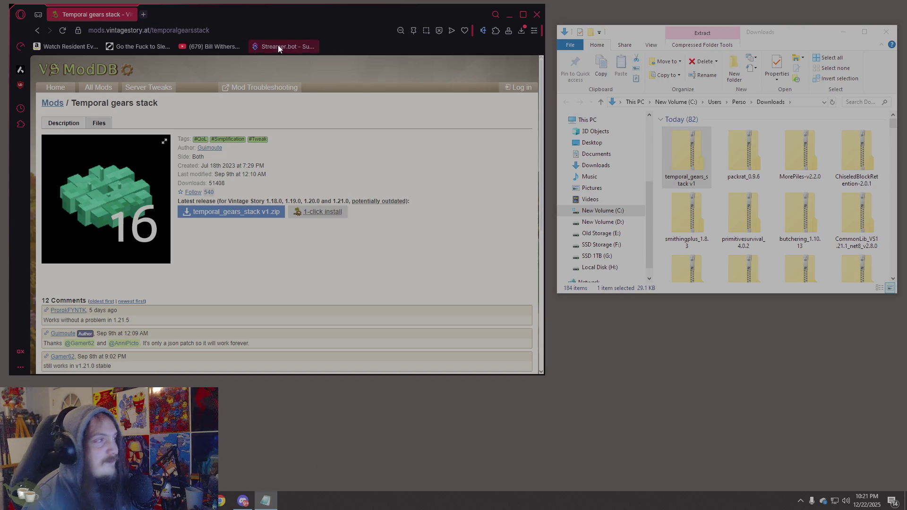
Download CarryOn-1.21.0_v1.12.1.zip from the Carry On mod page
{"action": "left_click", "coordinate": [326, 31]}
{"action": "type", "text": "https://mods.vintagestory.at/carryon"}
{"action": "key", "text": "Return"}
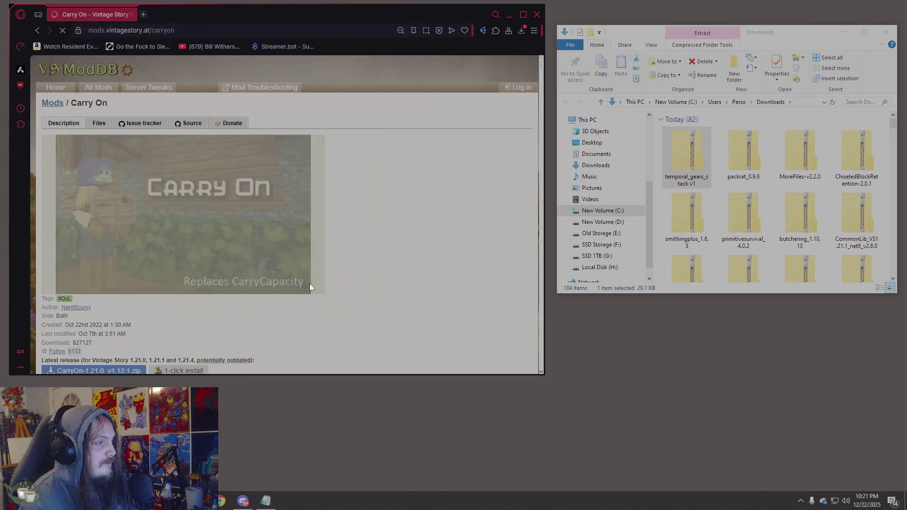
{"action": "scroll", "coordinate": [296, 290], "scroll_direction": "down", "scroll_amount": 3}
{"action": "left_click", "coordinate": [100, 232]}
{"action": "left_click_drag", "start_coordinate": [686, 156], "coordinate": [784, 159]}
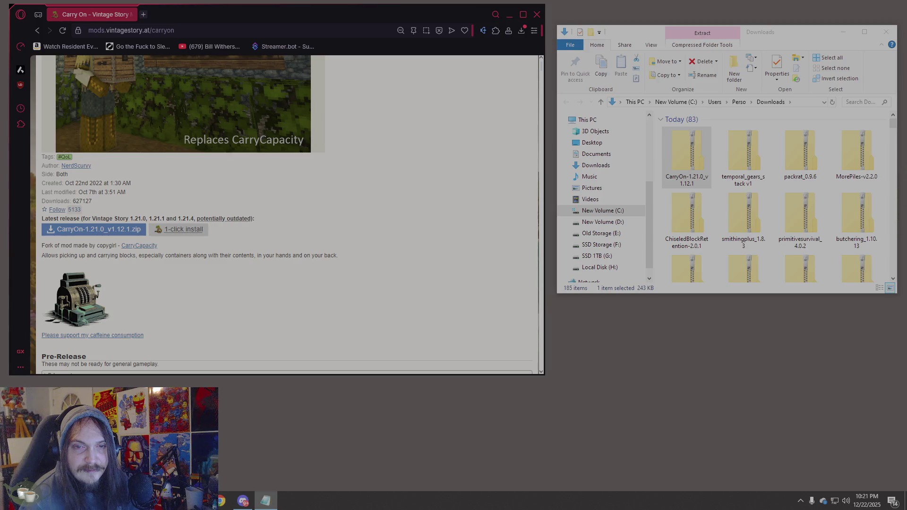
Load the Bricklayers mod page by pasting its address
{"action": "left_click", "coordinate": [130, 30]}
{"action": "type", "text": "https://mods.vintagestory.at/bricklayers"}
{"action": "key", "text": "Return"}
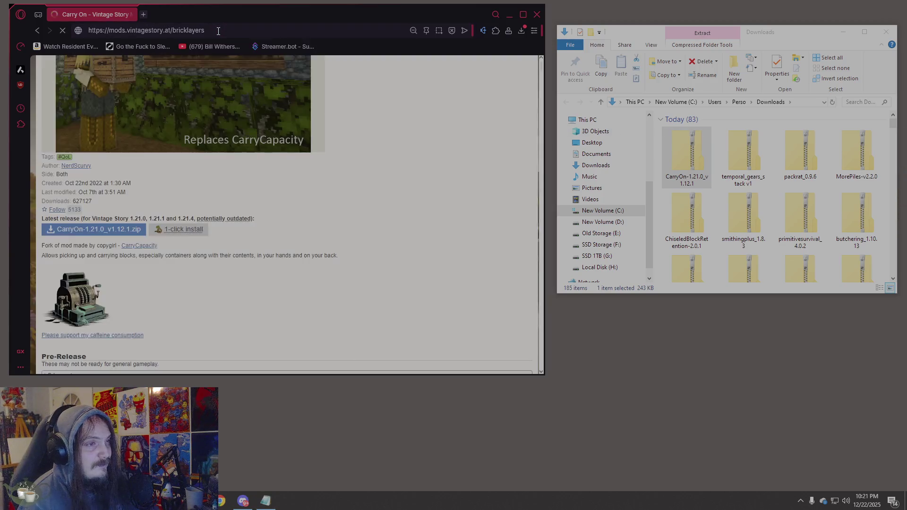
Read through the Bricklayers mod description and screenshots
{"action": "scroll", "coordinate": [80, 236], "scroll_direction": "down", "scroll_amount": 4}
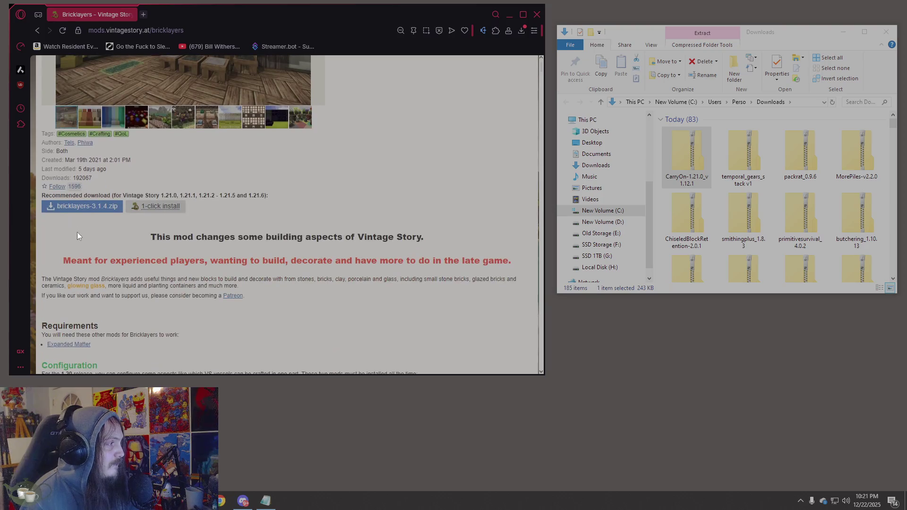
{"action": "scroll", "coordinate": [86, 213], "scroll_direction": "down", "scroll_amount": 3}
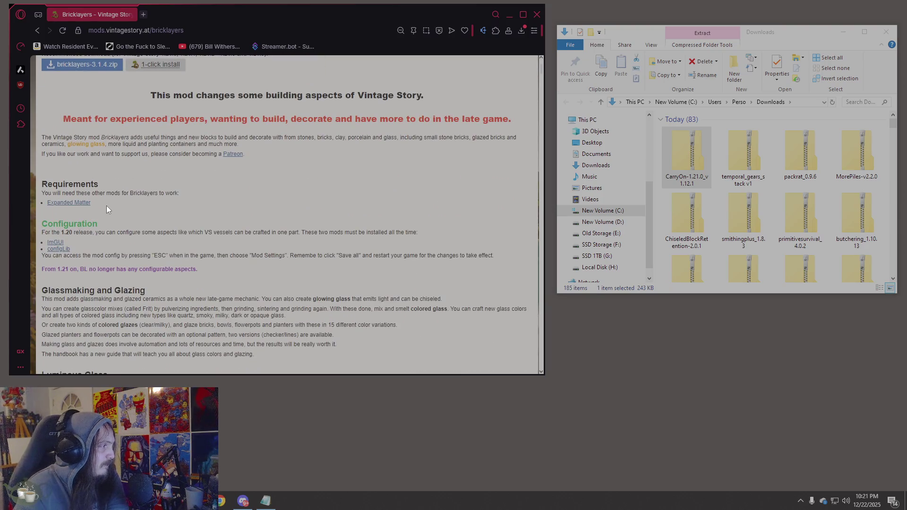
{"action": "scroll", "coordinate": [101, 205], "scroll_direction": "up", "scroll_amount": 7}
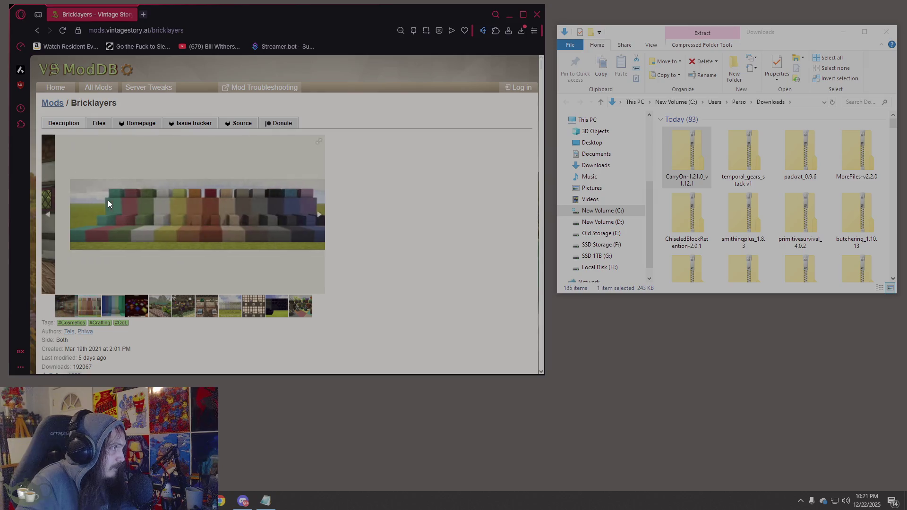
{"action": "scroll", "coordinate": [118, 194], "scroll_direction": "down", "scroll_amount": 7}
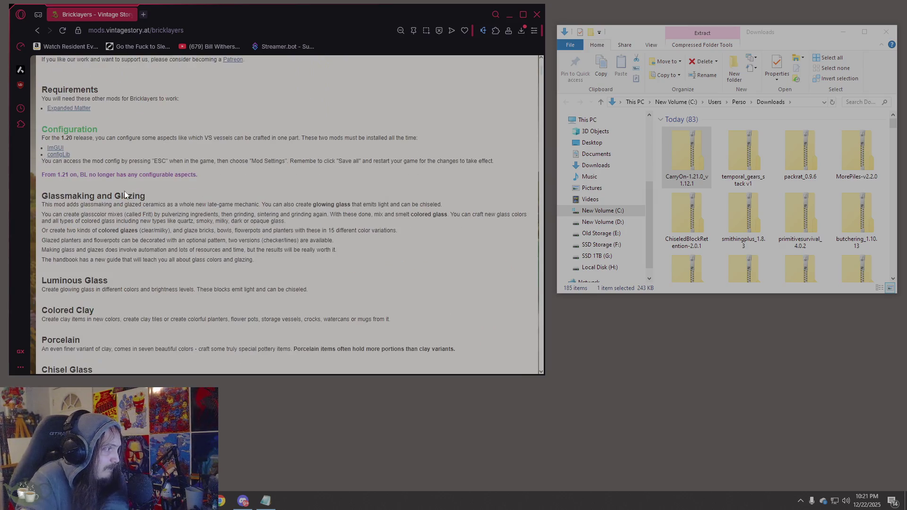
{"action": "scroll", "coordinate": [142, 185], "scroll_direction": "down", "scroll_amount": 4}
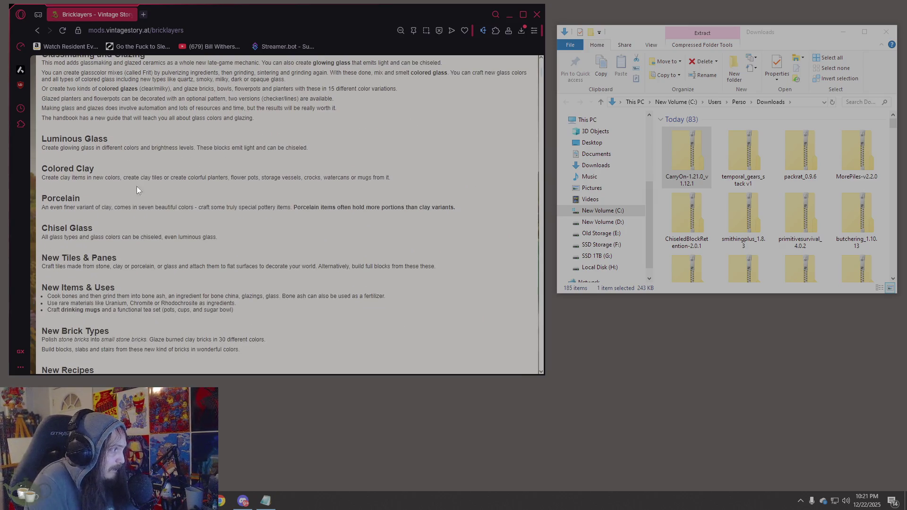
{"action": "scroll", "coordinate": [145, 199], "scroll_direction": "down", "scroll_amount": 2}
{"action": "scroll", "coordinate": [145, 198], "scroll_direction": "down", "scroll_amount": 4}
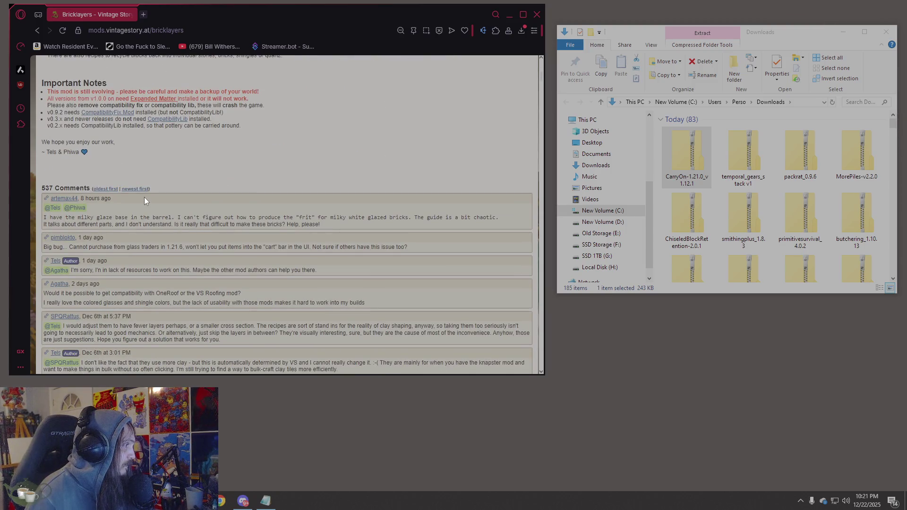
{"action": "scroll", "coordinate": [144, 196], "scroll_direction": "up", "scroll_amount": 15}
{"action": "scroll", "coordinate": [143, 194], "scroll_direction": "down", "scroll_amount": 15}
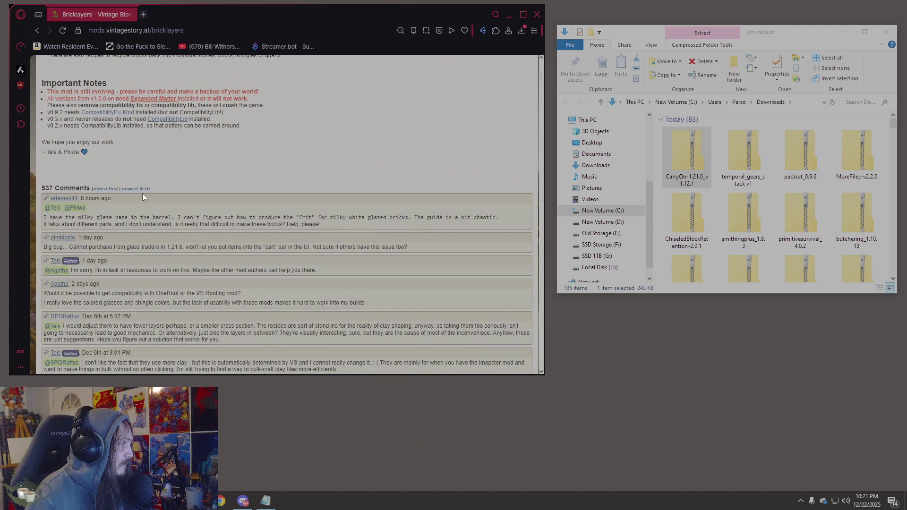
{"action": "scroll", "coordinate": [142, 193], "scroll_direction": "up", "scroll_amount": 12}
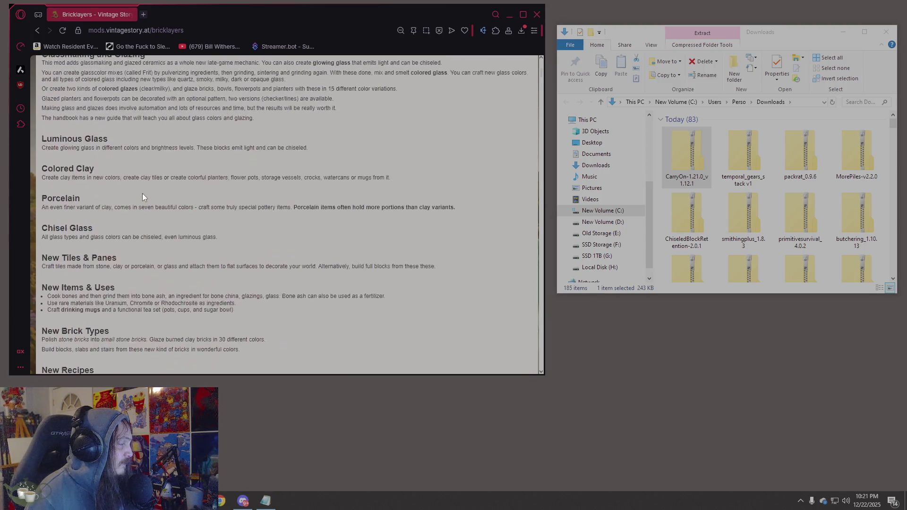
{"action": "scroll", "coordinate": [143, 193], "scroll_direction": "up", "scroll_amount": 2}
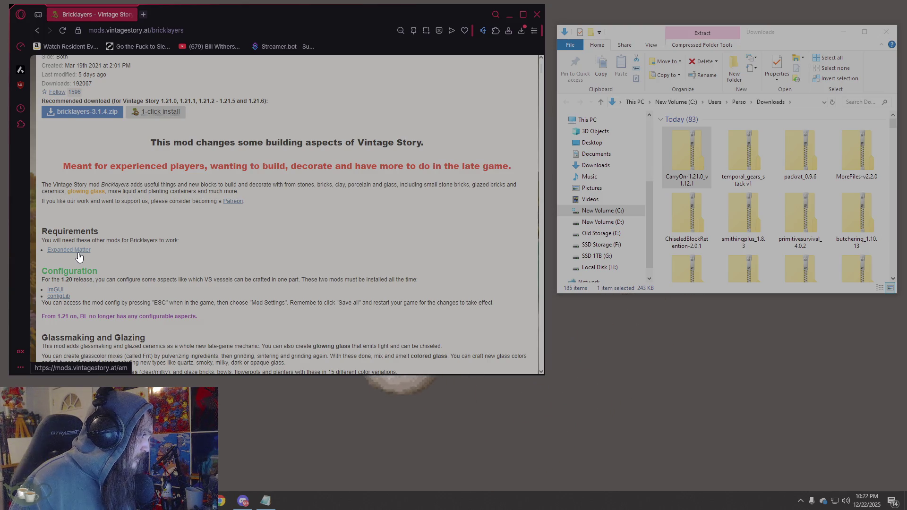
Review the Bricklayers requirements and comments, then open the required Expanded Matter mod page
{"action": "scroll", "coordinate": [258, 273], "scroll_direction": "down", "scroll_amount": 1}
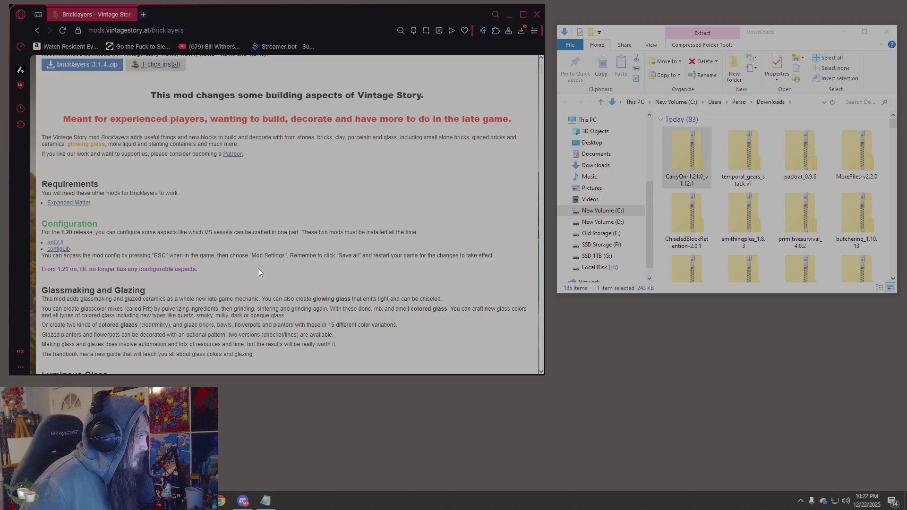
{"action": "scroll", "coordinate": [258, 273], "scroll_direction": "down", "scroll_amount": 2}
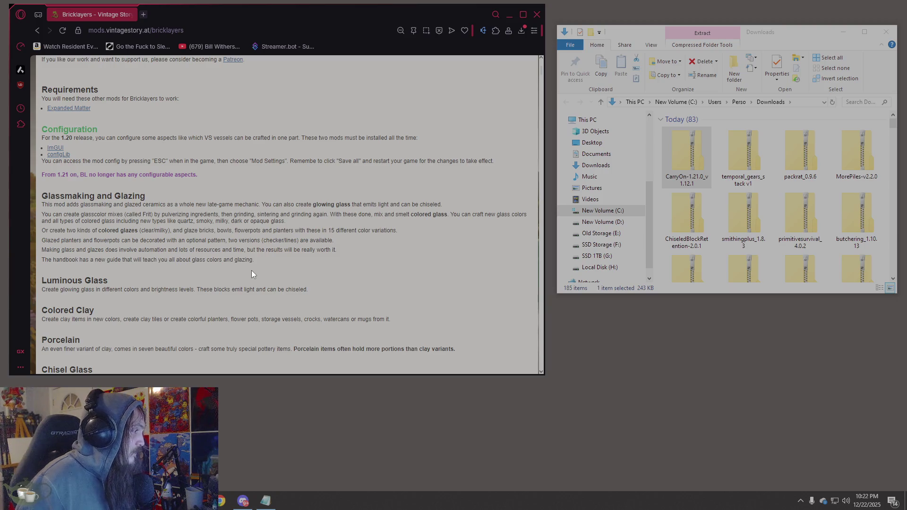
{"action": "scroll", "coordinate": [251, 271], "scroll_direction": "down", "scroll_amount": 4}
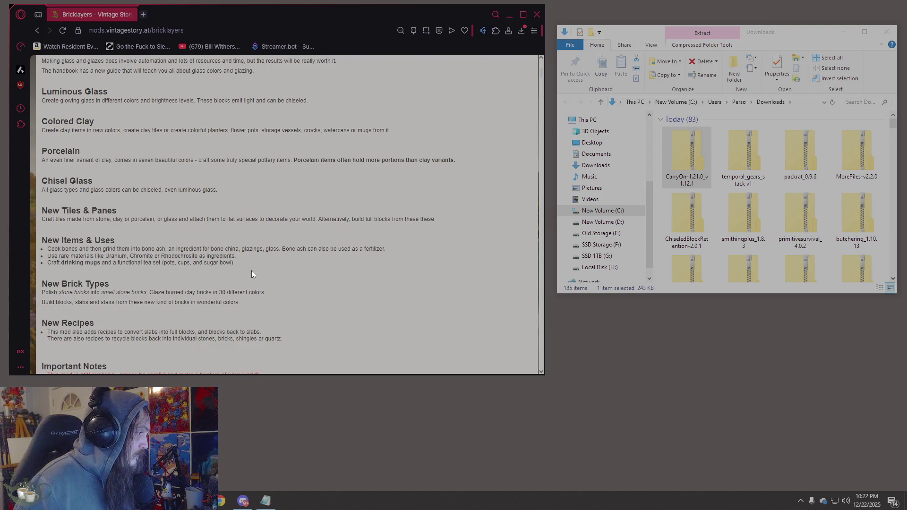
{"action": "scroll", "coordinate": [251, 274], "scroll_direction": "up", "scroll_amount": 1}
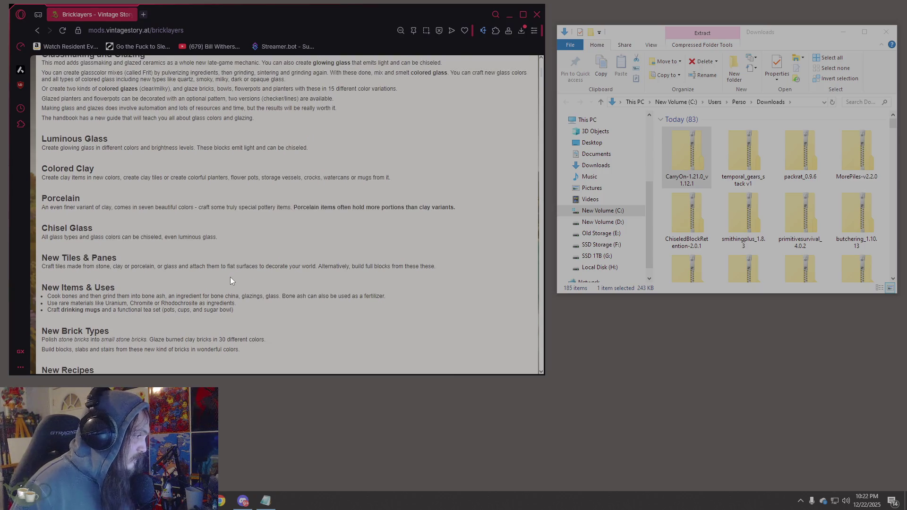
{"action": "scroll", "coordinate": [219, 290], "scroll_direction": "up", "scroll_amount": 1}
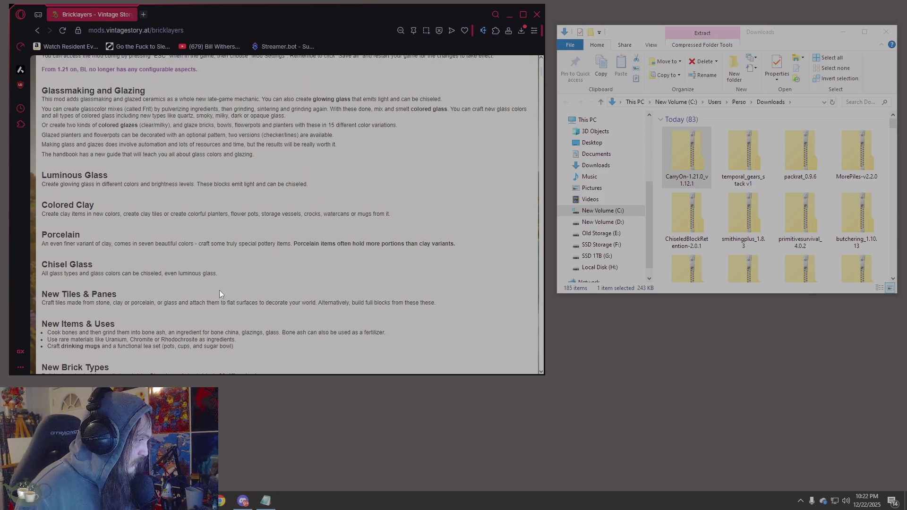
{"action": "scroll", "coordinate": [219, 290], "scroll_direction": "up", "scroll_amount": 3}
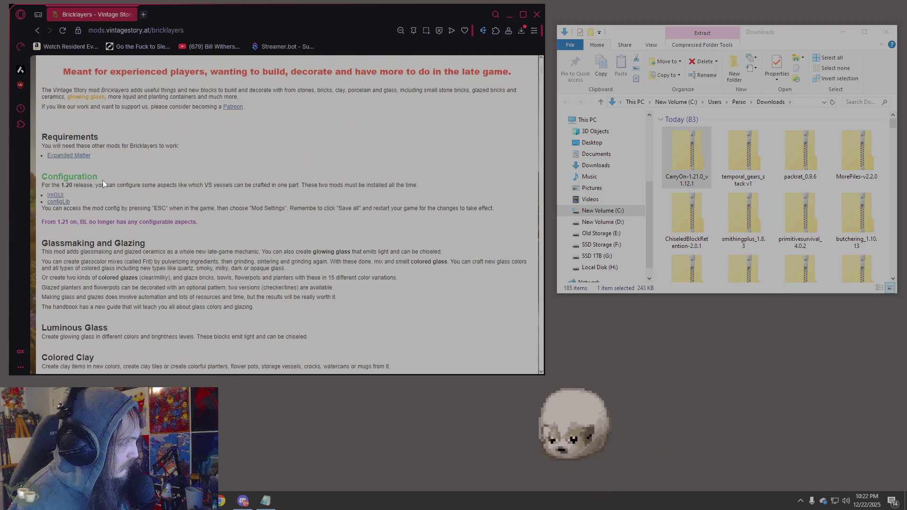
{"action": "left_click", "coordinate": [85, 157]}
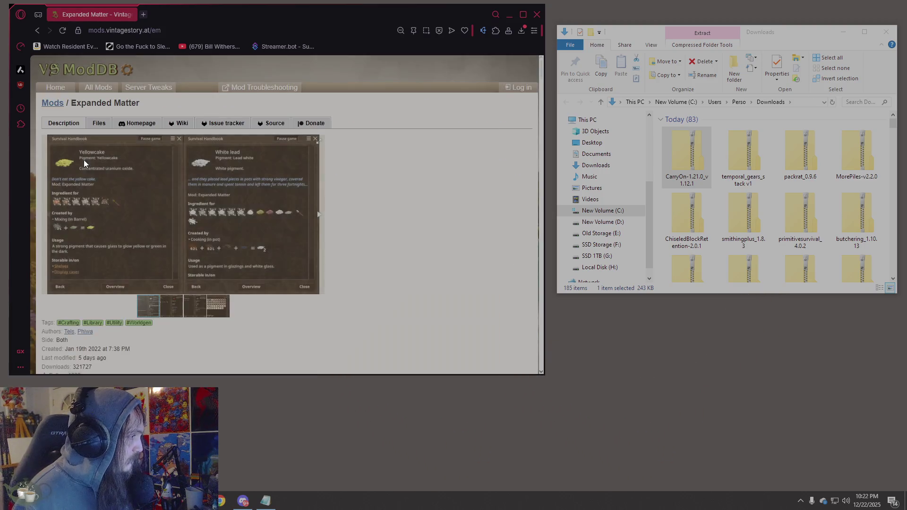
View the fourth Expanded Matter screenshot and read the description noting its ConfigLib 1.5.x and ImGui requirements
{"action": "left_click", "coordinate": [213, 309]}
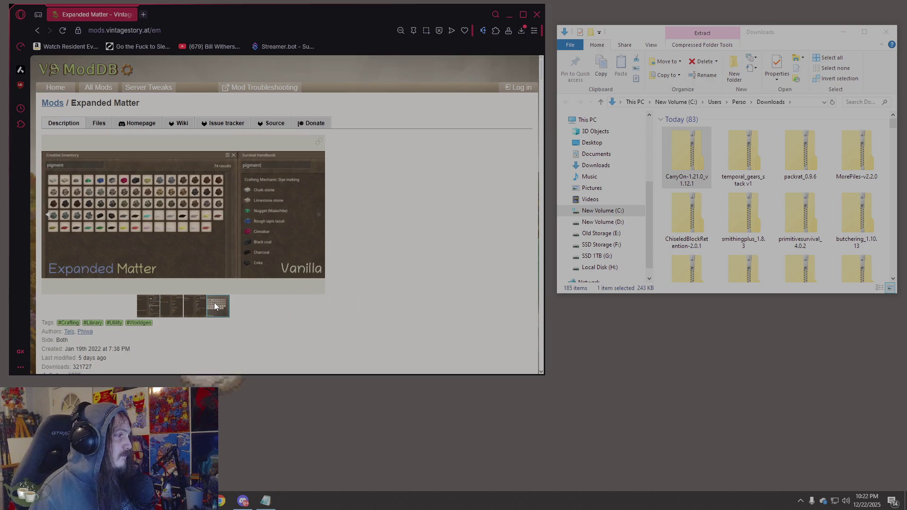
{"action": "scroll", "coordinate": [215, 303], "scroll_direction": "down", "scroll_amount": 5}
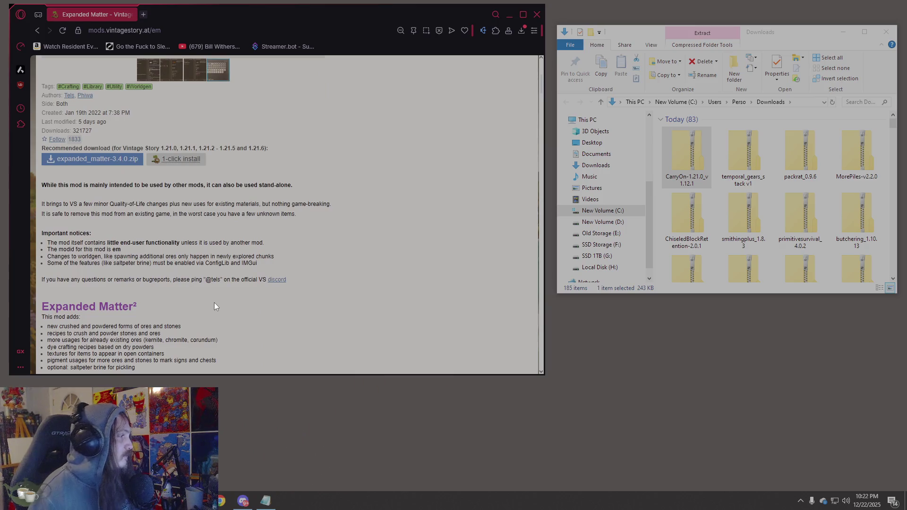
{"action": "scroll", "coordinate": [214, 307], "scroll_direction": "down", "scroll_amount": 2}
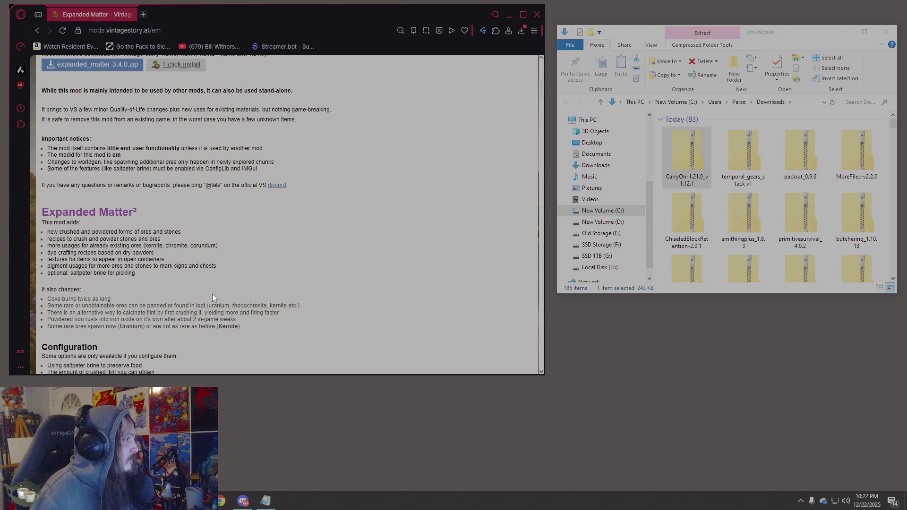
{"action": "scroll", "coordinate": [212, 294], "scroll_direction": "down", "scroll_amount": 2}
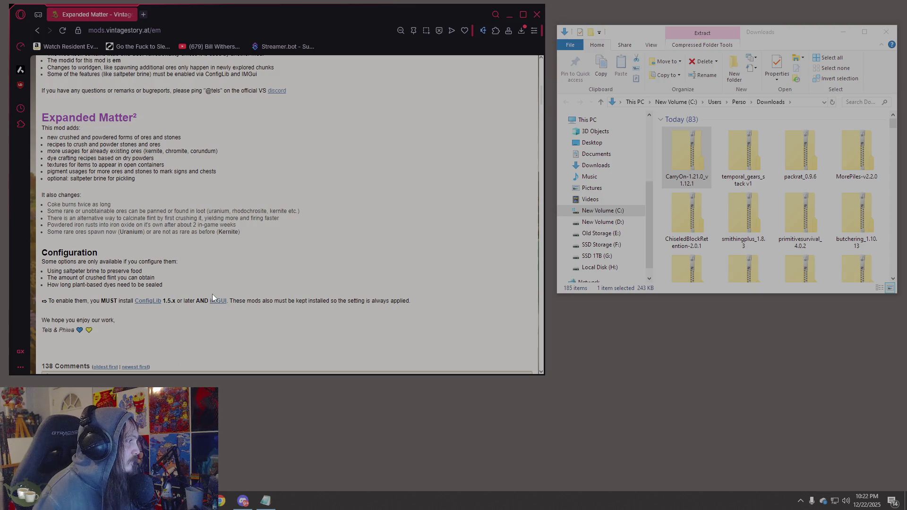
{"action": "scroll", "coordinate": [212, 295], "scroll_direction": "down", "scroll_amount": 3}
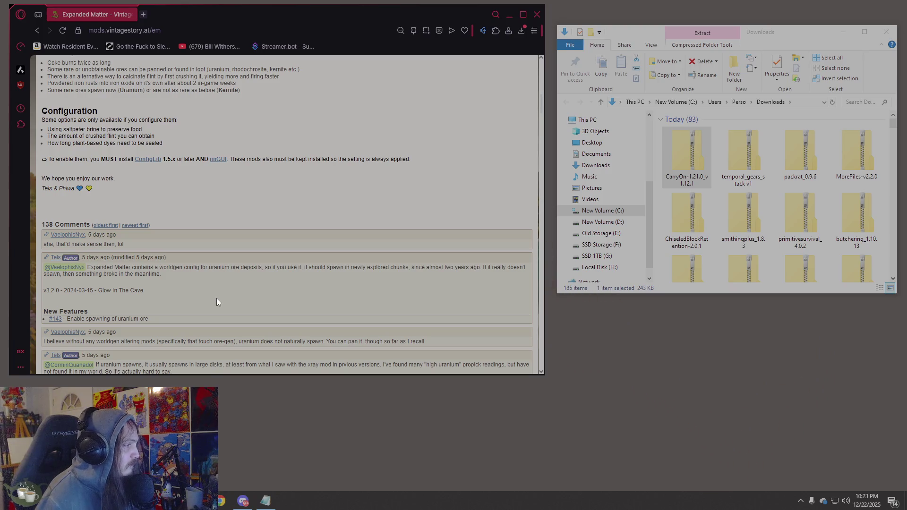
{"action": "scroll", "coordinate": [216, 299], "scroll_direction": "down", "scroll_amount": 2}
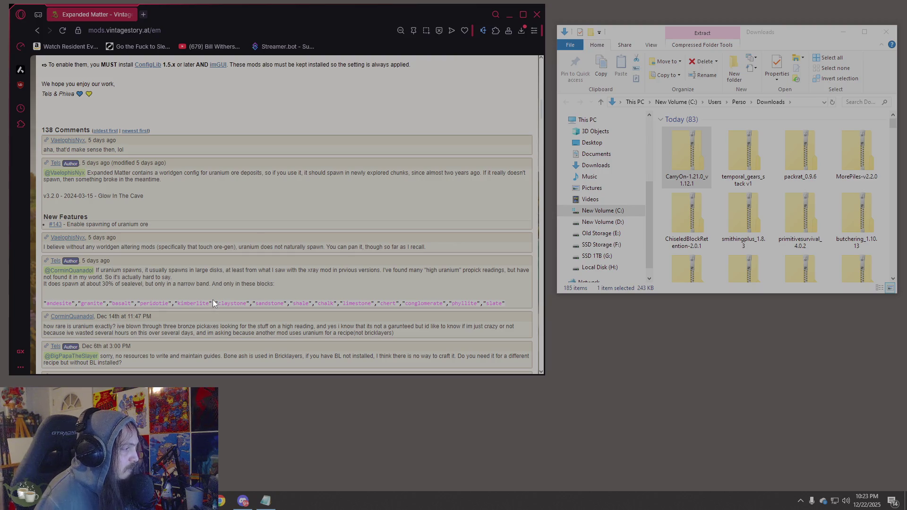
{"action": "scroll", "coordinate": [212, 300], "scroll_direction": "up", "scroll_amount": 5}
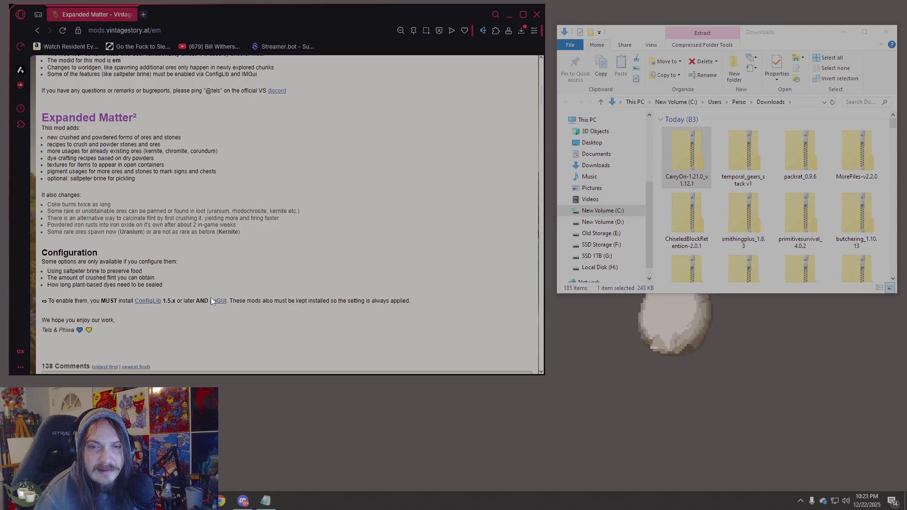
{"action": "scroll", "coordinate": [210, 297], "scroll_direction": "up", "scroll_amount": 5}
{"action": "scroll", "coordinate": [205, 299], "scroll_direction": "up", "scroll_amount": 4}
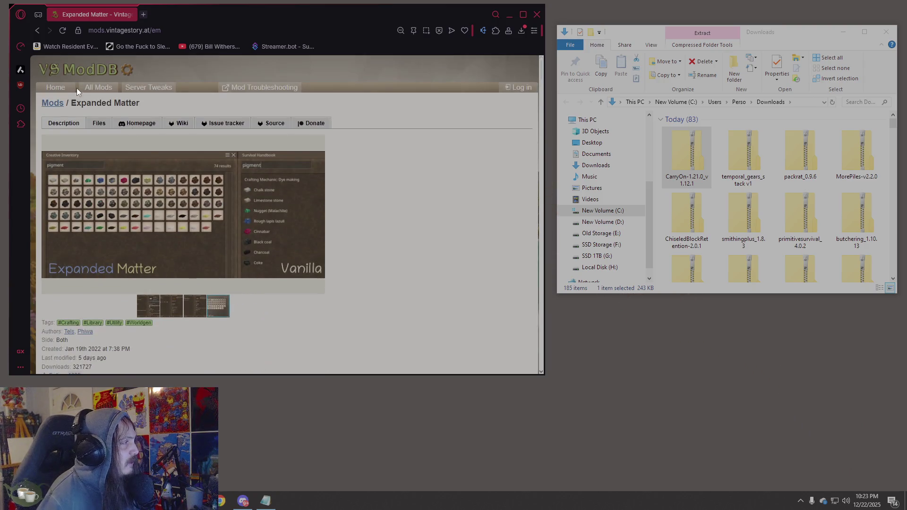
Go back to Bricklayers and bring up its vanilla versus Bricklayers stone bricks screenshot
{"action": "left_click", "coordinate": [36, 31]}
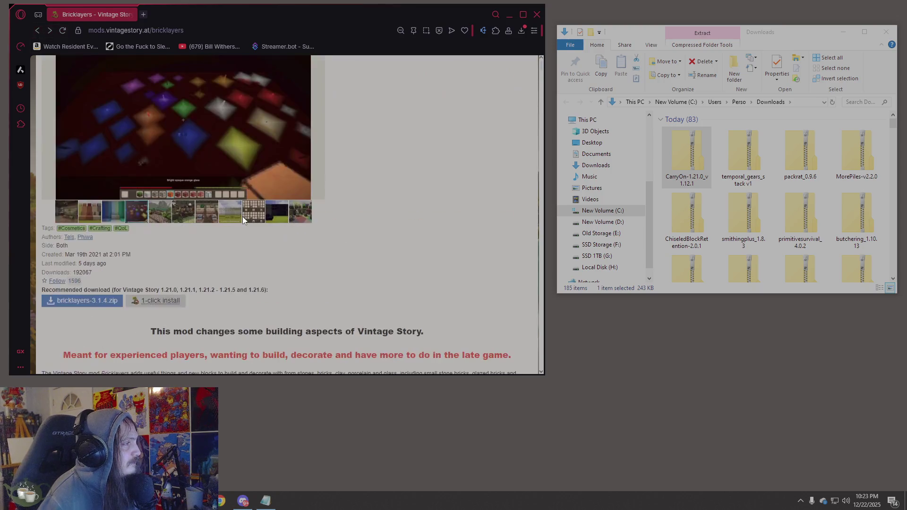
{"action": "scroll", "coordinate": [243, 221], "scroll_direction": "up", "scroll_amount": 1}
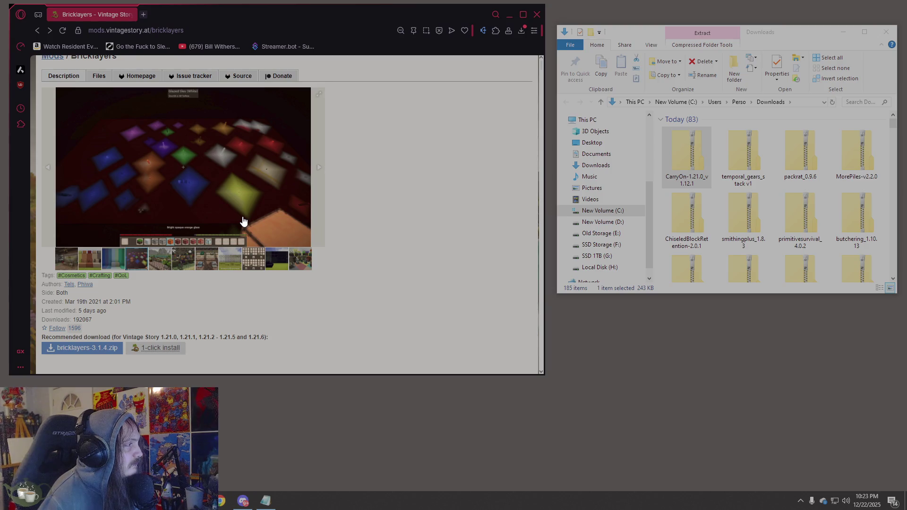
{"action": "scroll", "coordinate": [243, 221], "scroll_direction": "down", "scroll_amount": 6}
{"action": "scroll", "coordinate": [242, 216], "scroll_direction": "up", "scroll_amount": 5}
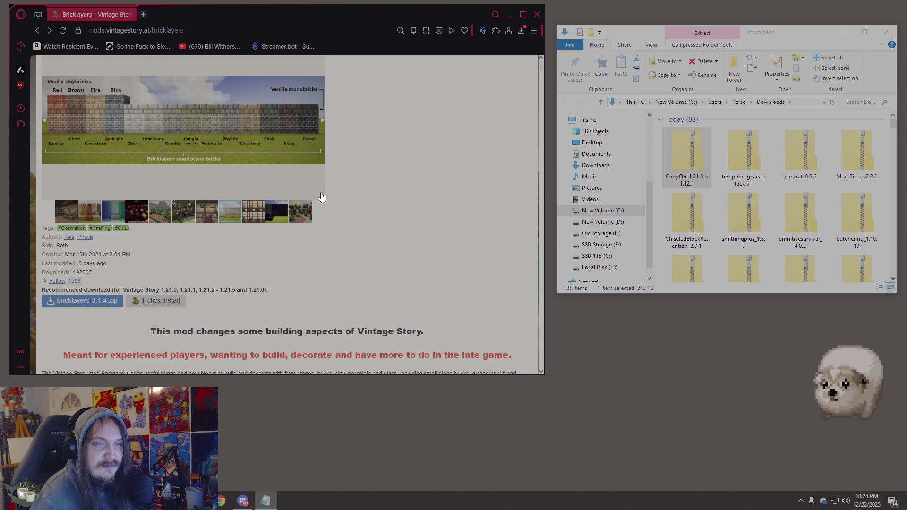
Load the Clothier's Heirlooms page and download Clothiers_Heirlooms_1.0.2.zip into Downloads
{"action": "left_click", "coordinate": [236, 30]}
{"action": "type", "text": "https://mods.vintagestory.at/clothiersheirlooms"}
{"action": "key", "text": "Return"}
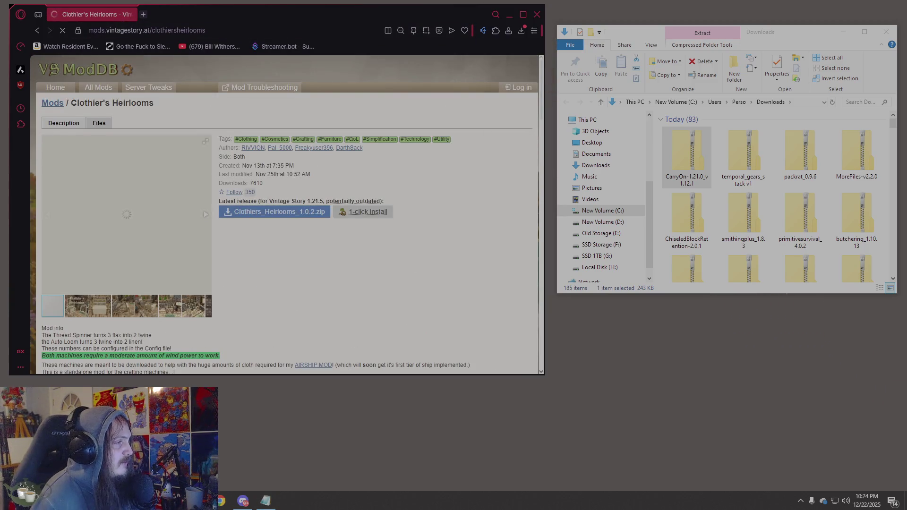
{"action": "scroll", "coordinate": [293, 172], "scroll_direction": "down", "scroll_amount": 6}
{"action": "scroll", "coordinate": [293, 170], "scroll_direction": "up", "scroll_amount": 5}
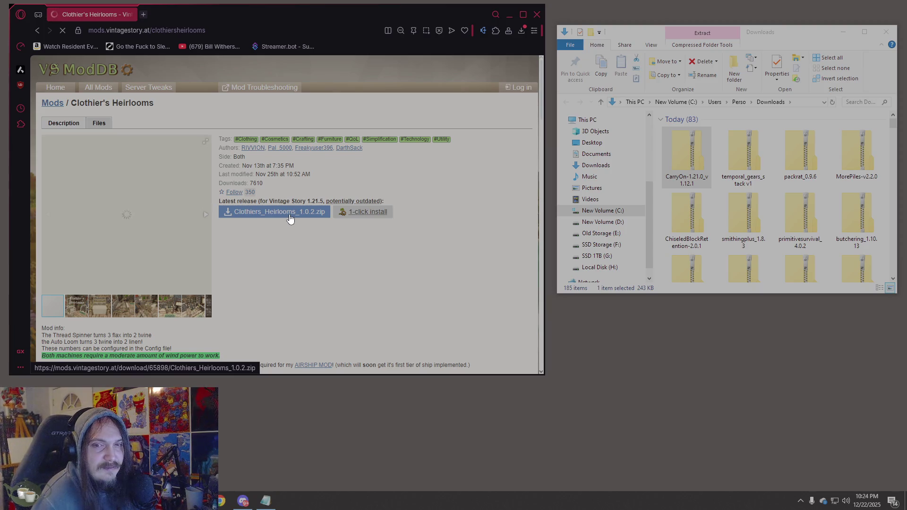
{"action": "left_click", "coordinate": [262, 217]}
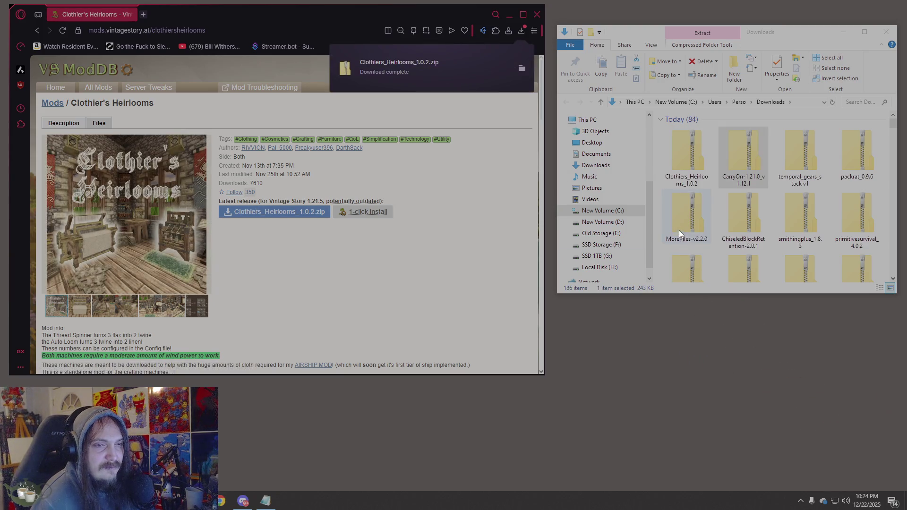
{"action": "left_click", "coordinate": [669, 166]}
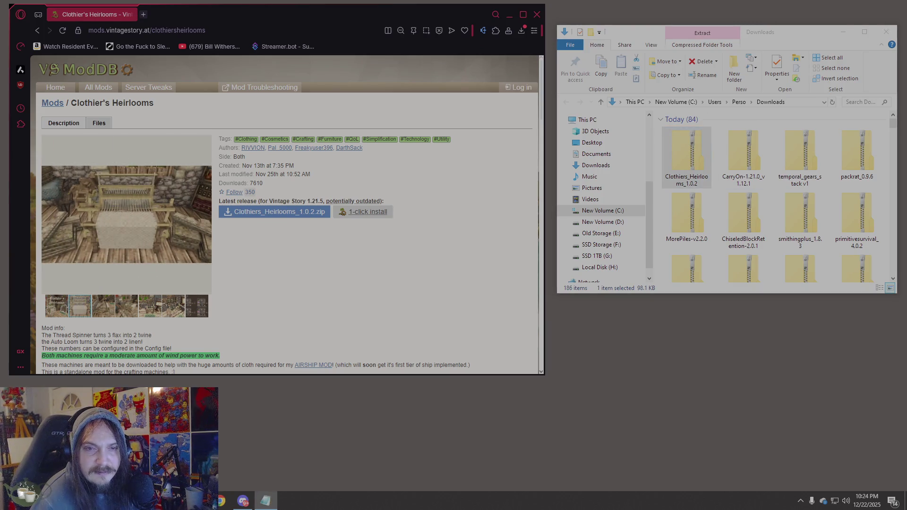
Go to the Medieval expansion patch mod page via its pasted URL
{"action": "left_click", "coordinate": [262, 30]}
{"action": "type", "text": "https://mods.vintagestory.at/medievalexpansionpatch"}
{"action": "left_click", "coordinate": [262, 47]}
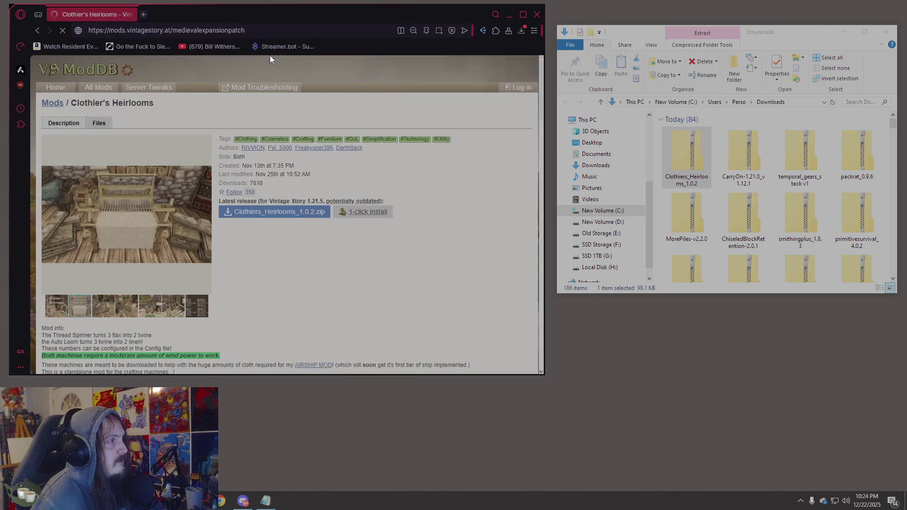
Download the medievalexpansionpatch-1.3.4 zip and confirm it in Downloads
{"action": "left_click", "coordinate": [432, 211]}
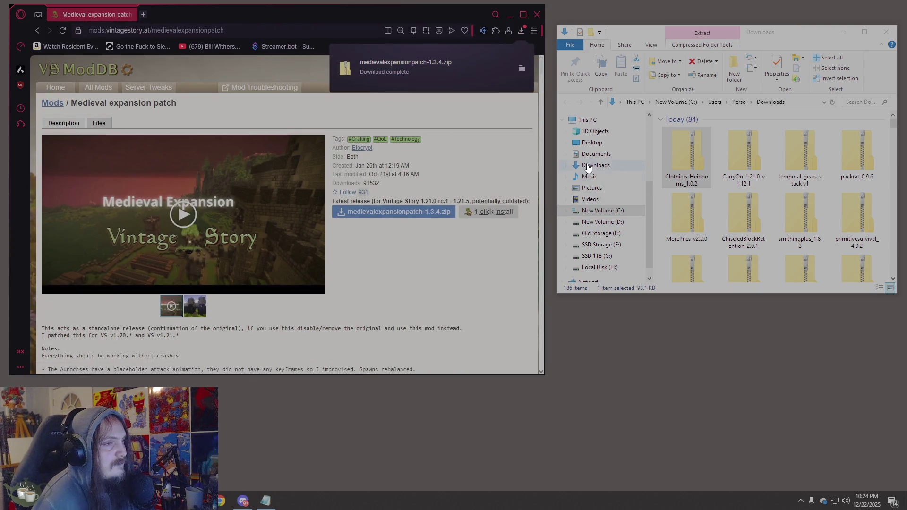
{"action": "left_click", "coordinate": [672, 165]}
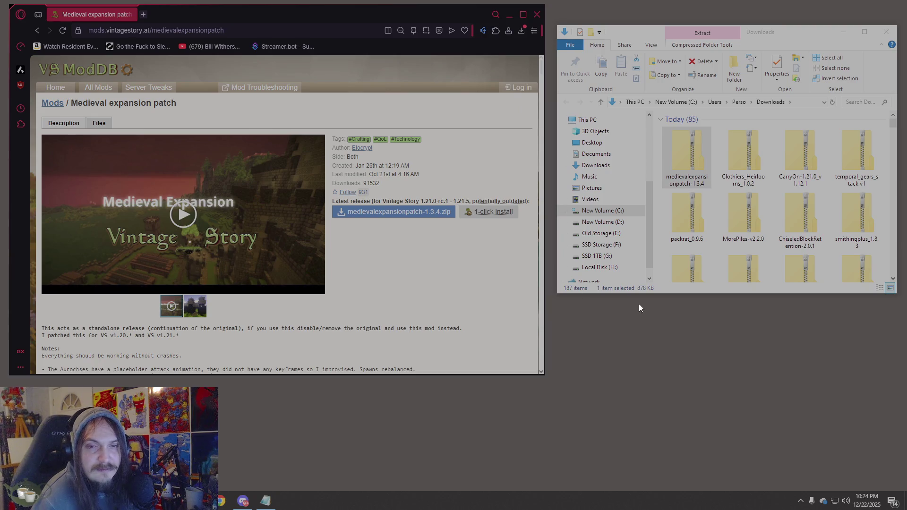
{"action": "scroll", "coordinate": [437, 267], "scroll_direction": "down", "scroll_amount": 5}
{"action": "scroll", "coordinate": [435, 266], "scroll_direction": "up", "scroll_amount": 3}
{"action": "scroll", "coordinate": [434, 265], "scroll_direction": "down", "scroll_amount": 8}
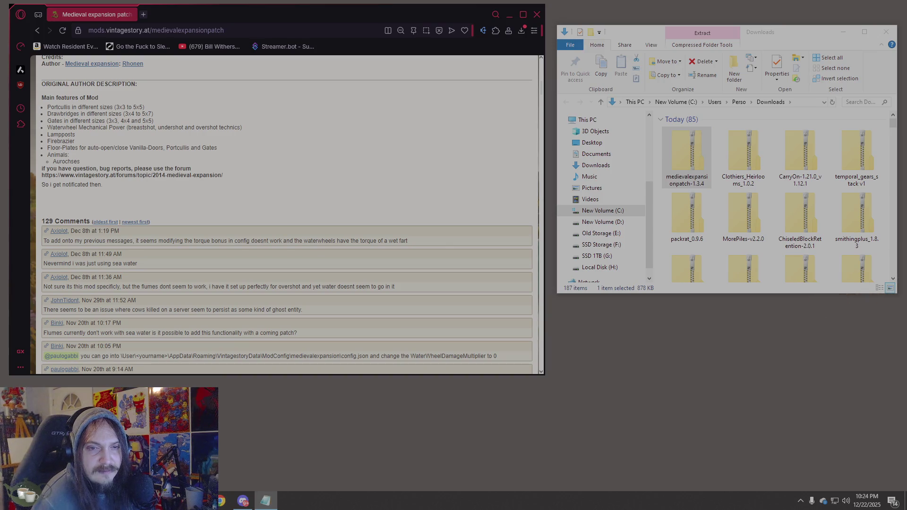
Load the Millwright page by typing 'millwright' and download millwright_1.3.1.zip
{"action": "left_click", "coordinate": [214, 30]}
{"action": "type", "text": "millwright"}
{"action": "key", "text": "Return"}
{"action": "left_click", "coordinate": [371, 211]}
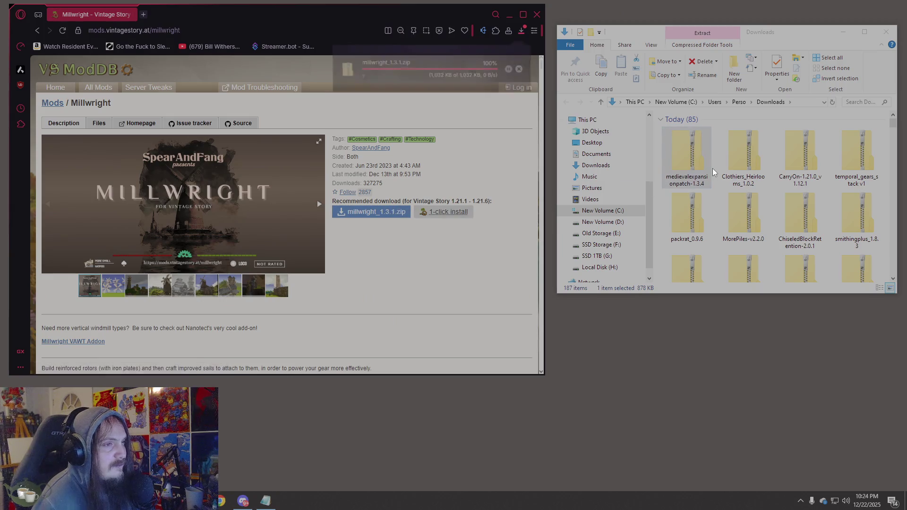
{"action": "key", "text": "XF86AudioLowerVolume"}
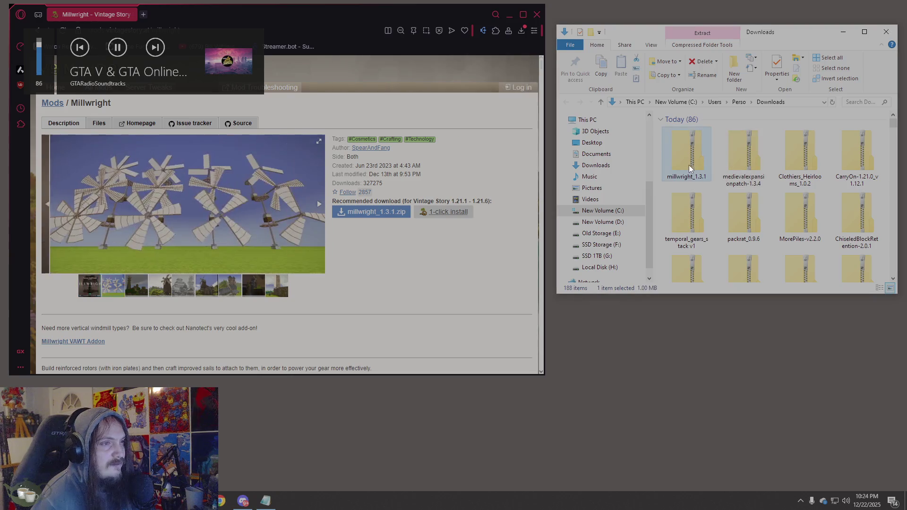
{"action": "left_click", "coordinate": [689, 163]}
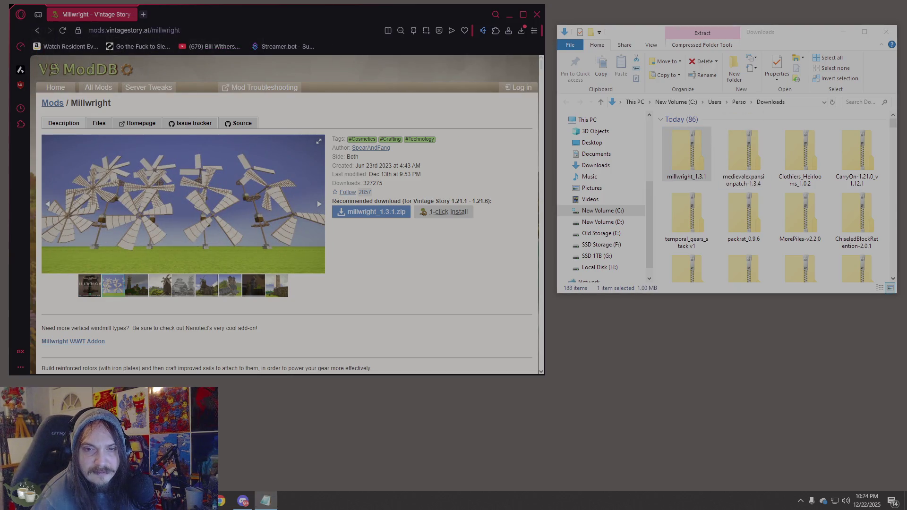
Open the Shelf Obsessed page and download the shelfobsessed_v1.9.1 zip
{"action": "left_click", "coordinate": [240, 32]}
{"action": "type", "text": "https://mods.vintagestory.at/shelfobsessed"}
{"action": "key", "text": "Return"}
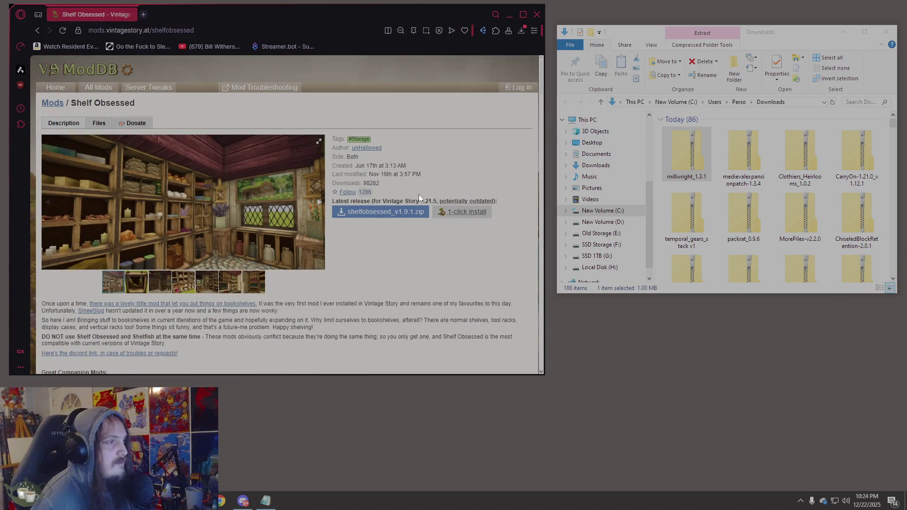
{"action": "left_click", "coordinate": [414, 213]}
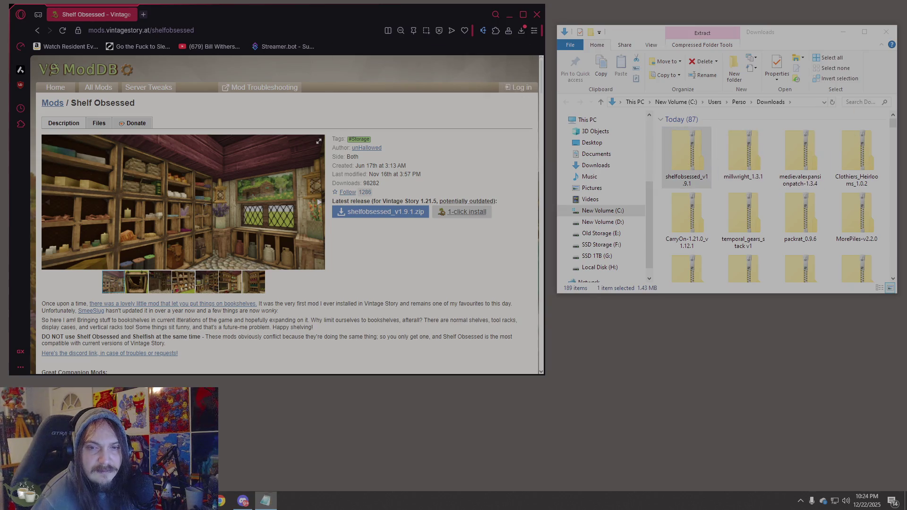
Load the Soap and Lye: Bloom and Lather mod page from its pasted URL
{"action": "left_click", "coordinate": [213, 26]}
{"action": "type", "text": "https://mods.vintagestory.at/show/mod/25902"}
{"action": "key", "text": "Return"}
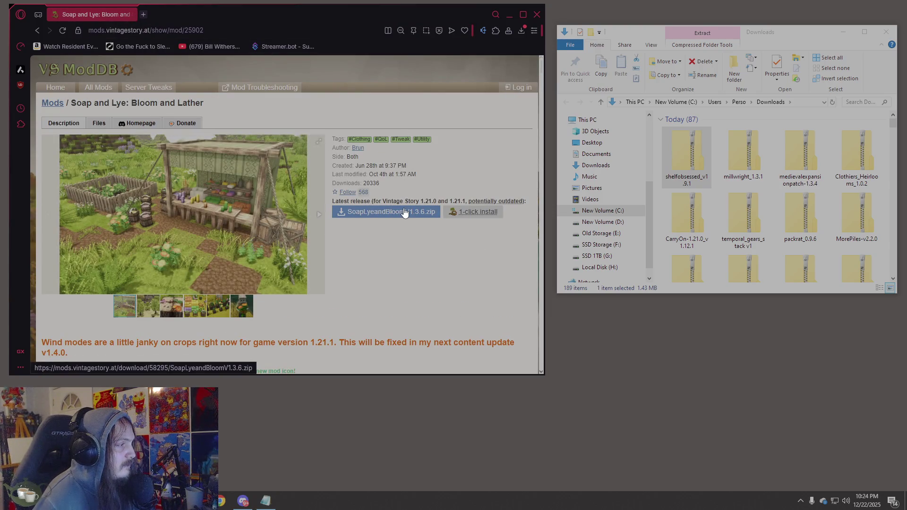
Read the Soap and Lye description, peeking at the Wood ash spoiler image
{"action": "scroll", "coordinate": [404, 213], "scroll_direction": "down", "scroll_amount": 5}
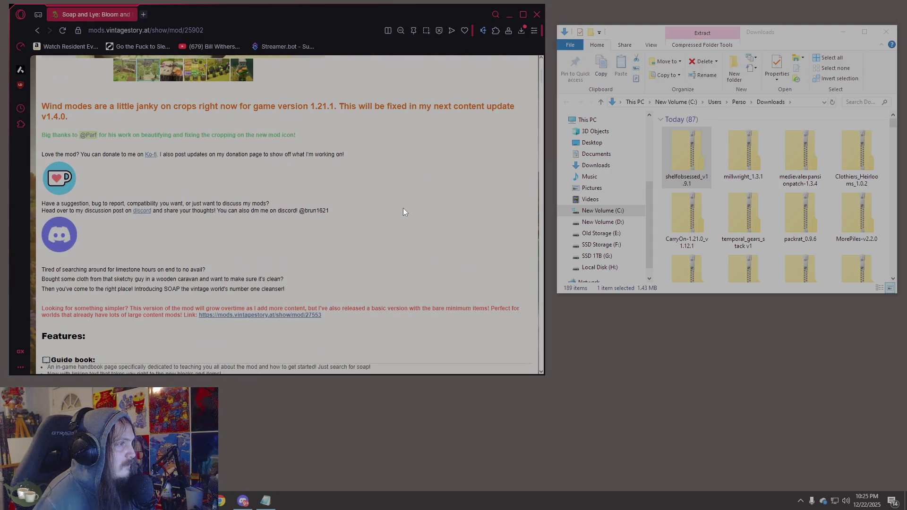
{"action": "scroll", "coordinate": [403, 212], "scroll_direction": "down", "scroll_amount": 4}
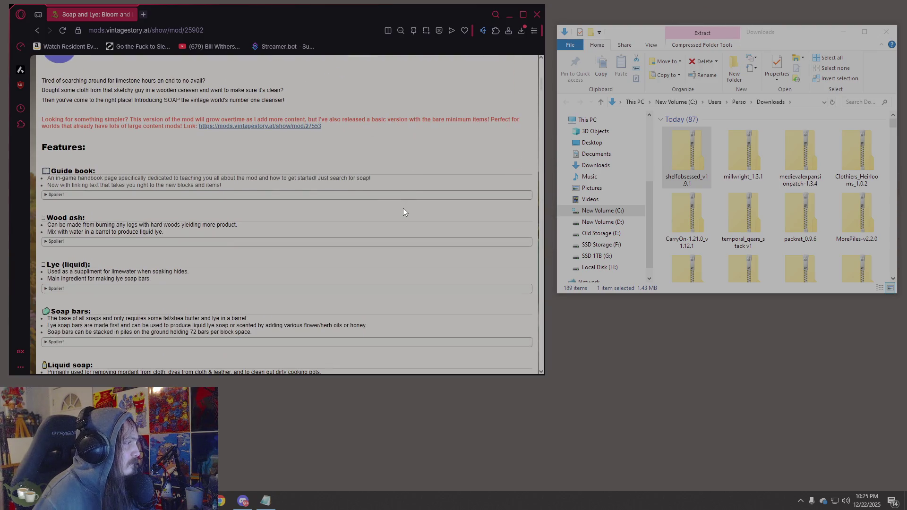
{"action": "scroll", "coordinate": [404, 211], "scroll_direction": "down", "scroll_amount": 1}
{"action": "scroll", "coordinate": [404, 212], "scroll_direction": "down", "scroll_amount": 3}
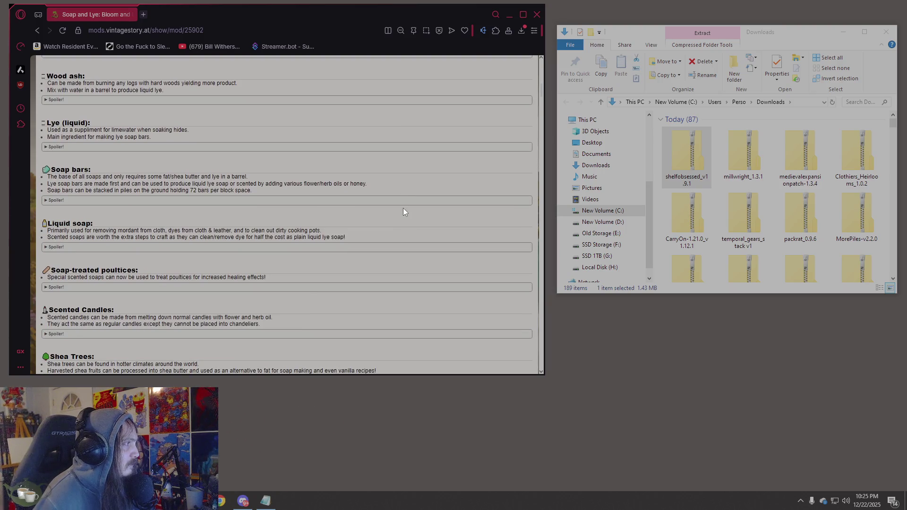
{"action": "left_click", "coordinate": [97, 101]}
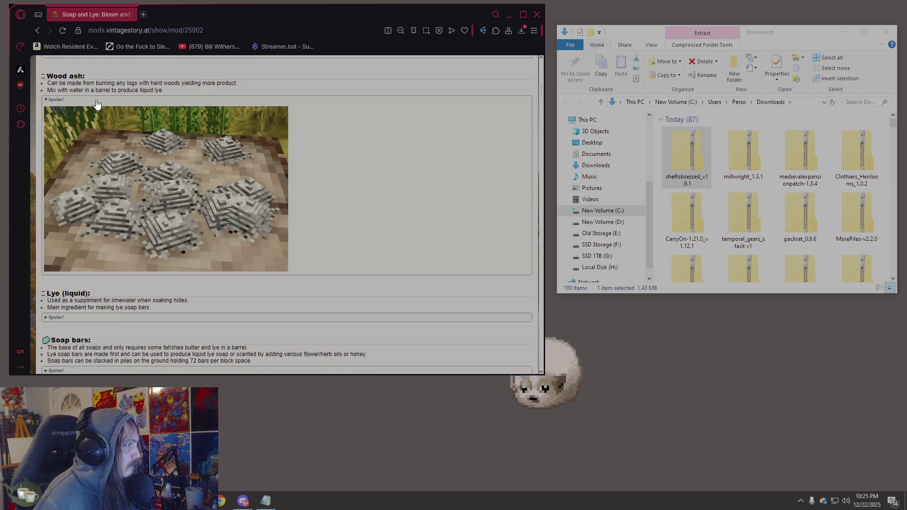
{"action": "left_click", "coordinate": [96, 100]}
{"action": "scroll", "coordinate": [96, 100], "scroll_direction": "down", "scroll_amount": 3}
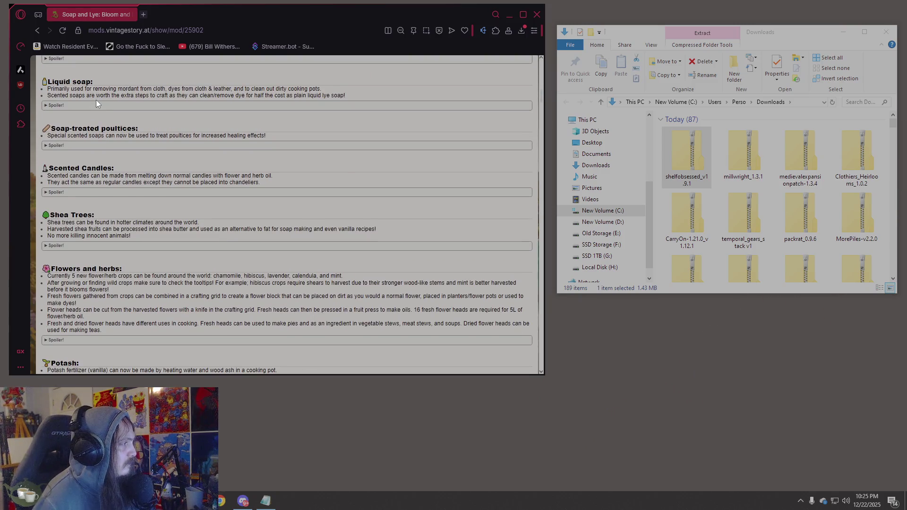
{"action": "scroll", "coordinate": [95, 100], "scroll_direction": "down", "scroll_amount": 1}
{"action": "left_click_drag", "start_coordinate": [240, 88], "coordinate": [266, 86]}
{"action": "left_click", "coordinate": [267, 85]}
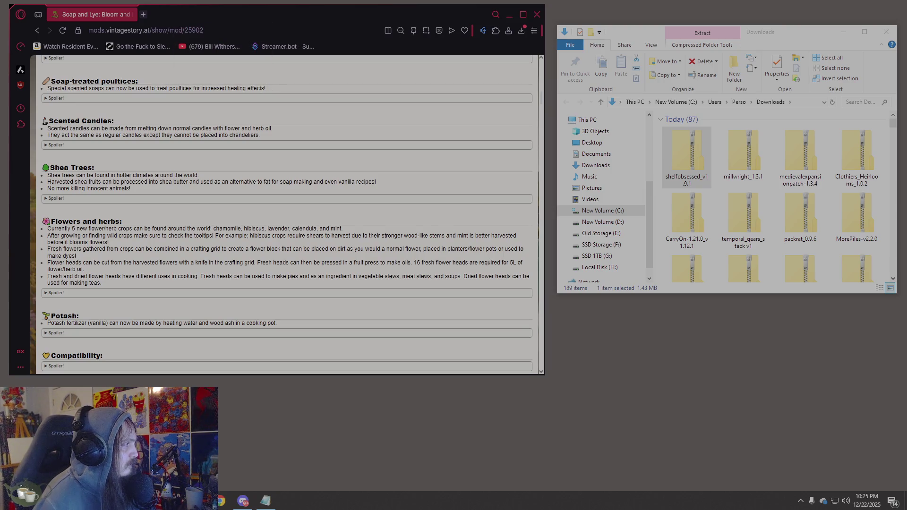
Continue through the description, viewing the Potash spoiler image
{"action": "scroll", "coordinate": [255, 93], "scroll_direction": "down", "scroll_amount": 4}
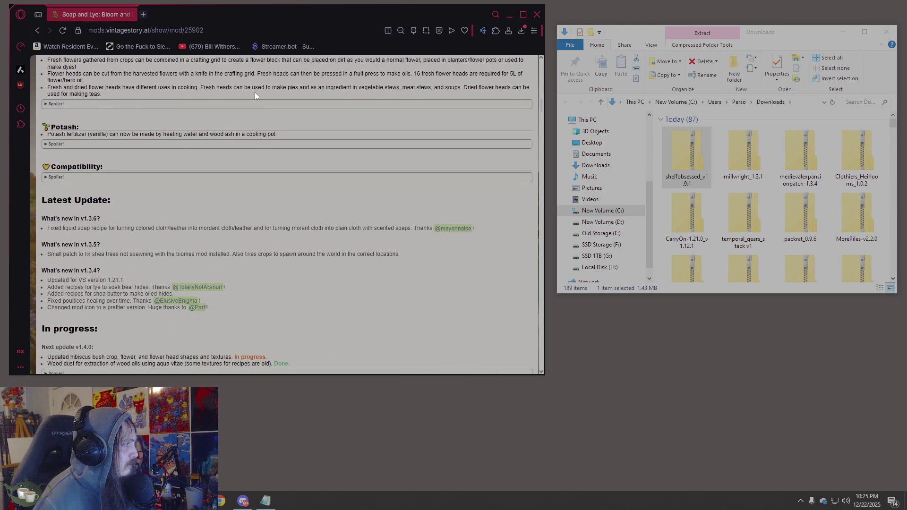
{"action": "left_click", "coordinate": [258, 145]}
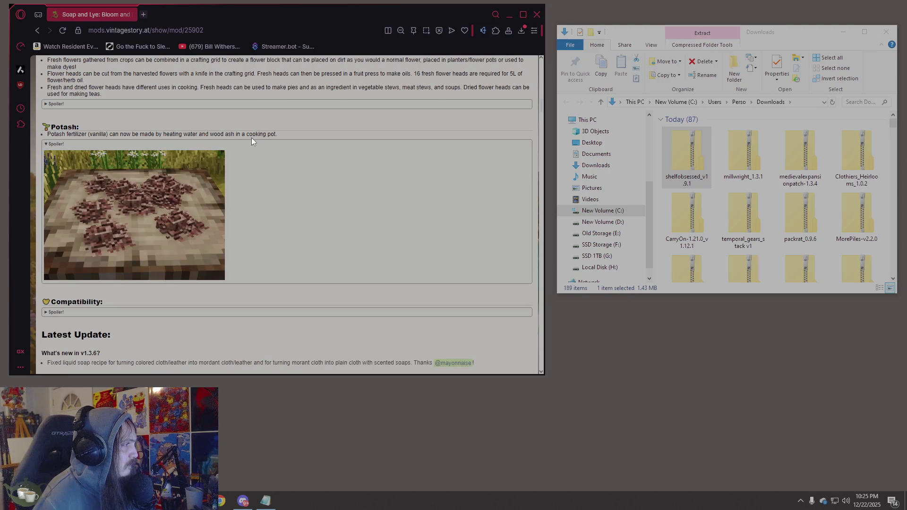
{"action": "left_click", "coordinate": [175, 142]}
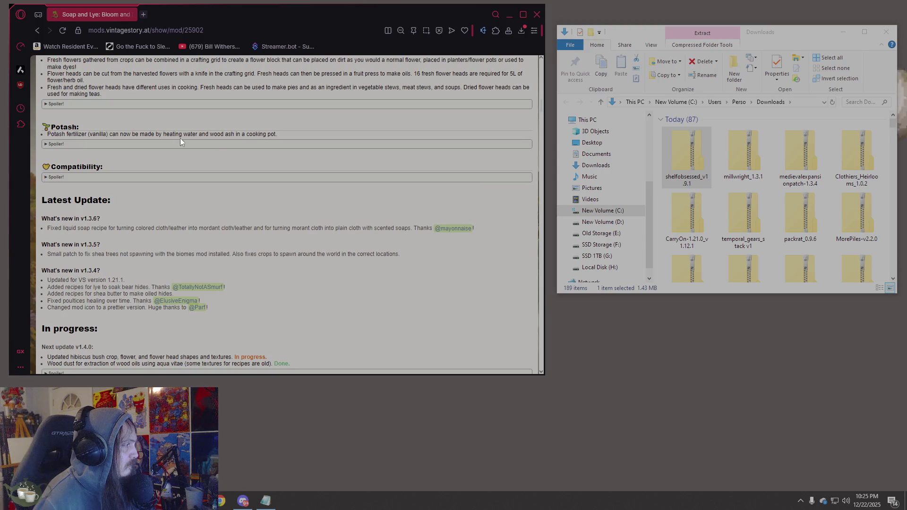
{"action": "scroll", "coordinate": [217, 147], "scroll_direction": "down", "scroll_amount": 4}
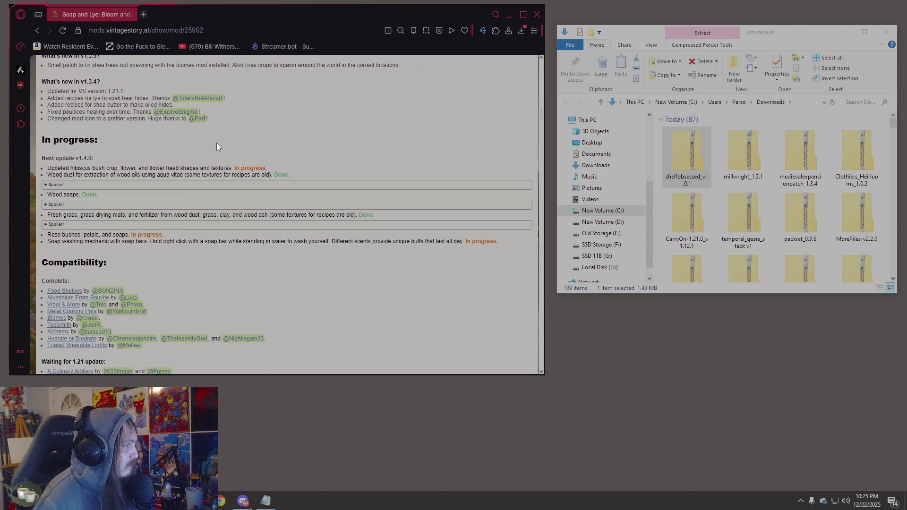
{"action": "scroll", "coordinate": [217, 142], "scroll_direction": "down", "scroll_amount": 6}
{"action": "scroll", "coordinate": [217, 143], "scroll_direction": "down", "scroll_amount": 3}
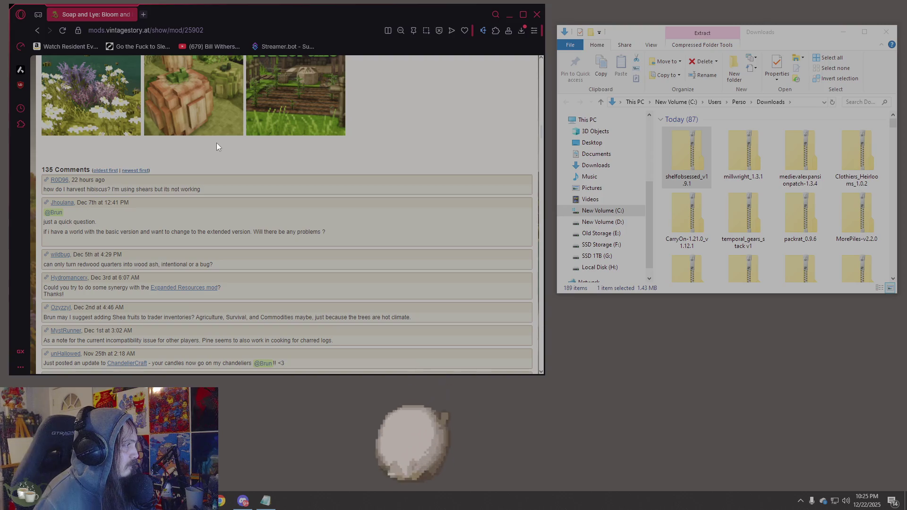
{"action": "scroll", "coordinate": [216, 143], "scroll_direction": "up", "scroll_amount": 2}
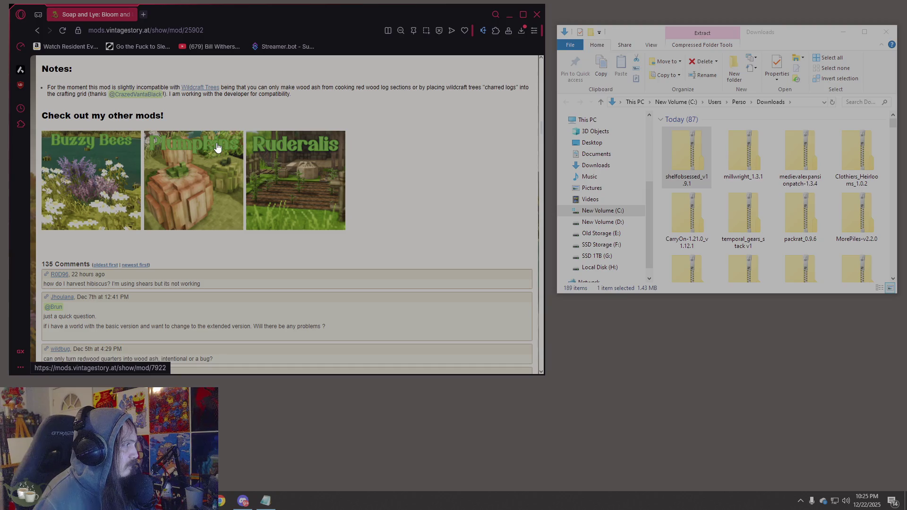
Download SoapLyeandBloomV1.3.6.zip and confirm it in Downloads
{"action": "left_click", "coordinate": [223, 28]}
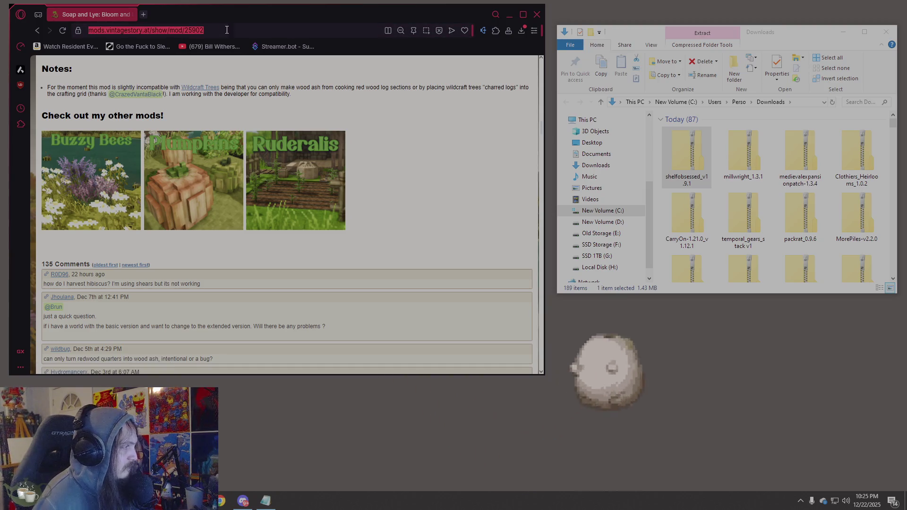
{"action": "scroll", "coordinate": [378, 207], "scroll_direction": "up", "scroll_amount": 15}
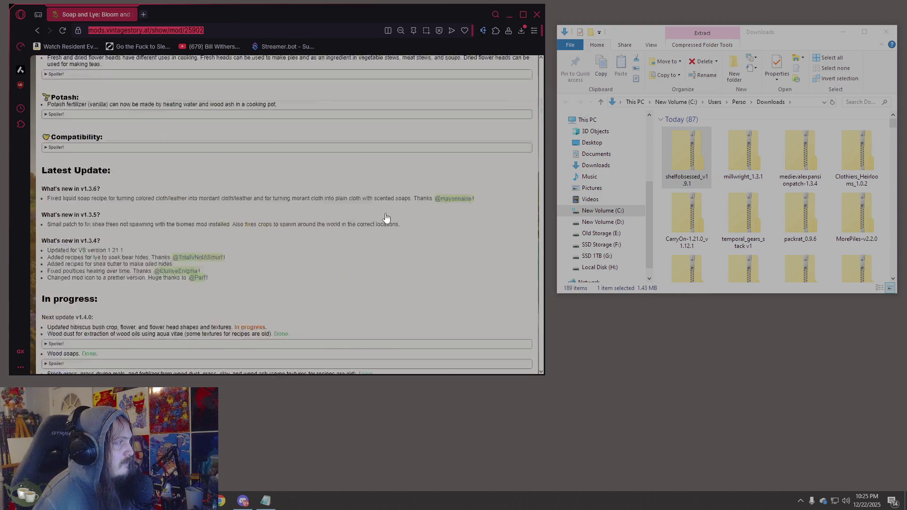
{"action": "left_click", "coordinate": [392, 213]}
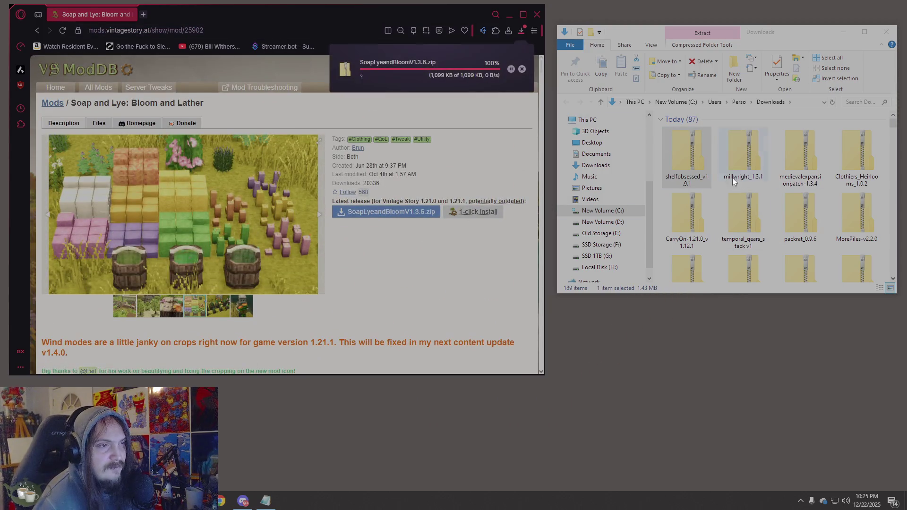
{"action": "left_click", "coordinate": [680, 163]}
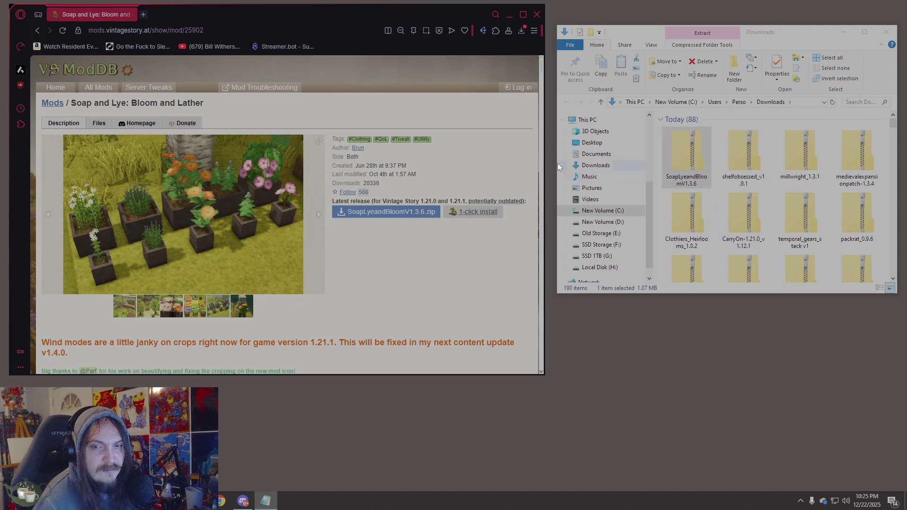
Load the Stone Bake Oven mod page from its pasted URL
{"action": "left_click", "coordinate": [226, 29]}
{"action": "type", "text": "https://mods.vintagestory.at/stonebakeoven"}
{"action": "key", "text": "Return"}
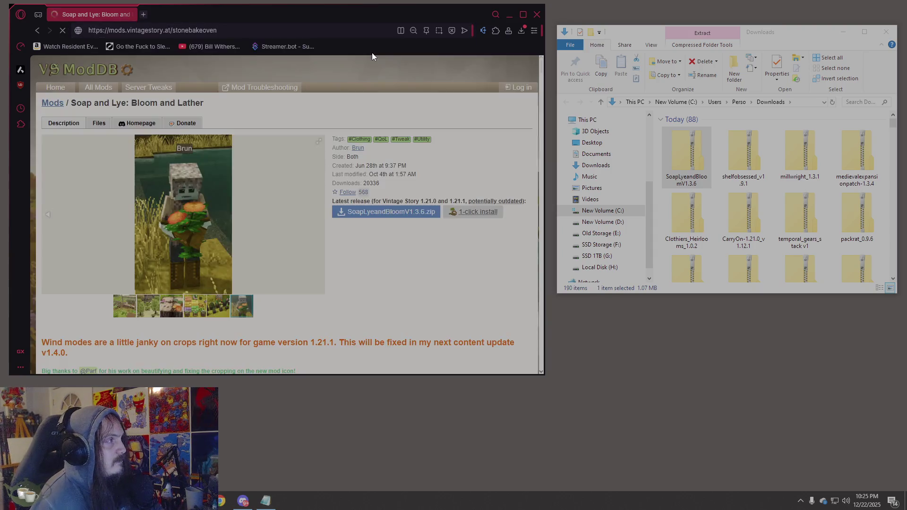
Download stonebakeoven_1.2.0.zip and look over the Stone Bake Oven page
{"action": "left_click", "coordinate": [383, 212]}
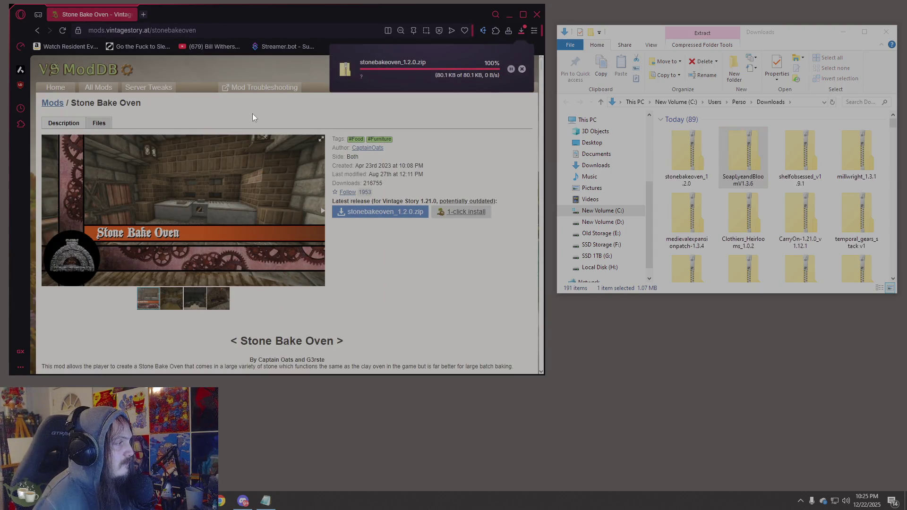
{"action": "left_click", "coordinate": [673, 158]}
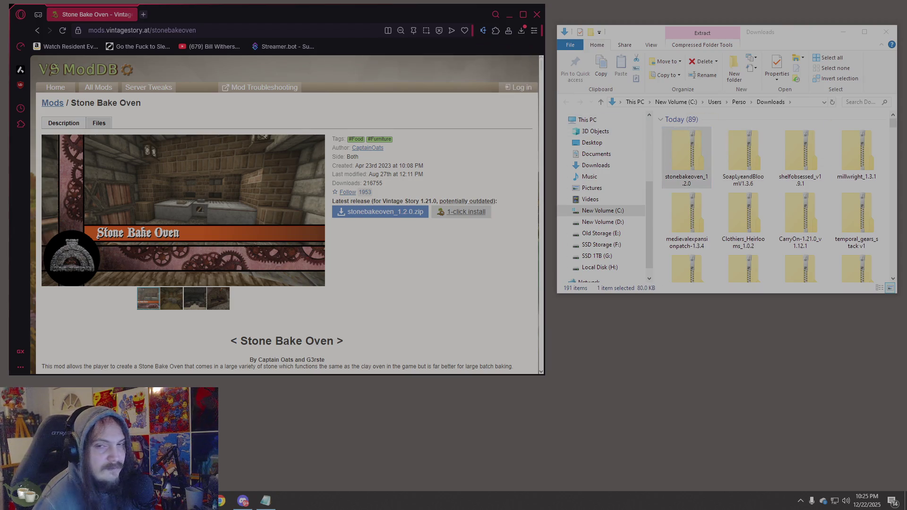
{"action": "scroll", "coordinate": [439, 240], "scroll_direction": "down", "scroll_amount": 5}
{"action": "scroll", "coordinate": [439, 239], "scroll_direction": "up", "scroll_amount": 2}
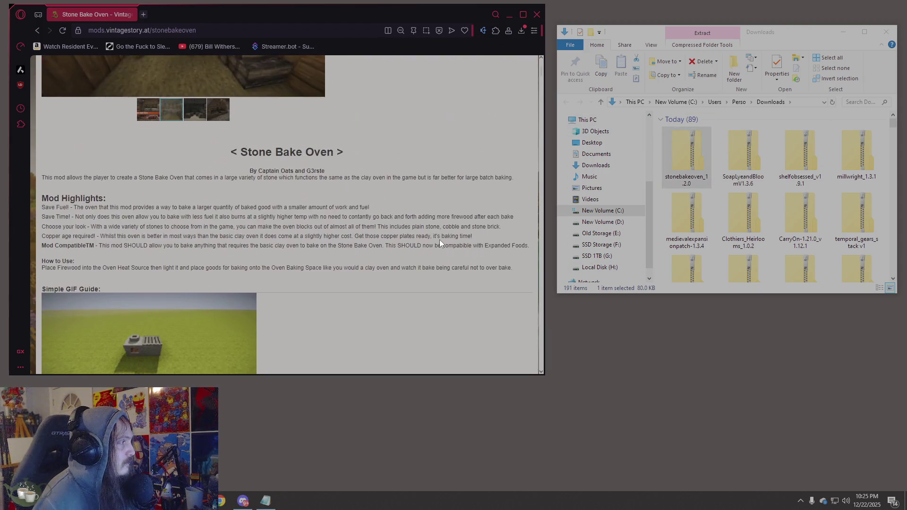
{"action": "scroll", "coordinate": [439, 240], "scroll_direction": "down", "scroll_amount": 4}
{"action": "scroll", "coordinate": [439, 243], "scroll_direction": "up", "scroll_amount": 8}
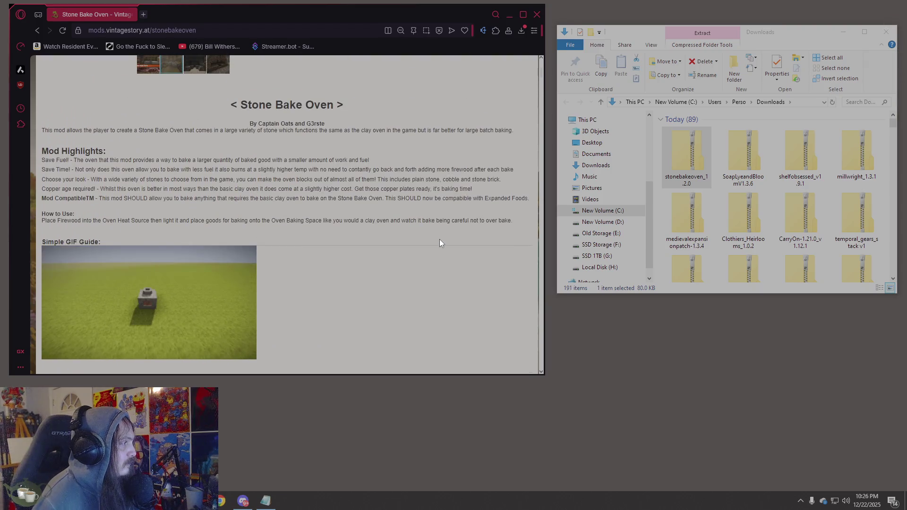
{"action": "scroll", "coordinate": [439, 242], "scroll_direction": "down", "scroll_amount": 3}
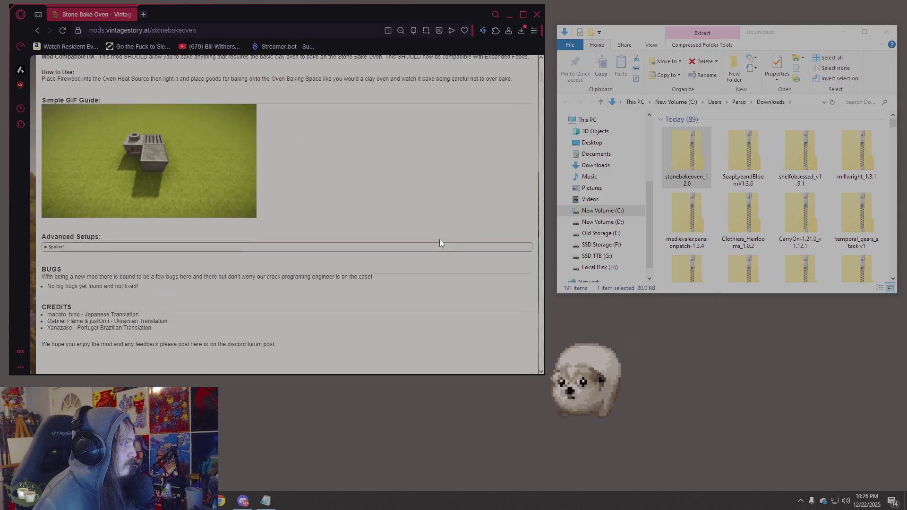
{"action": "scroll", "coordinate": [439, 242], "scroll_direction": "up", "scroll_amount": 8}
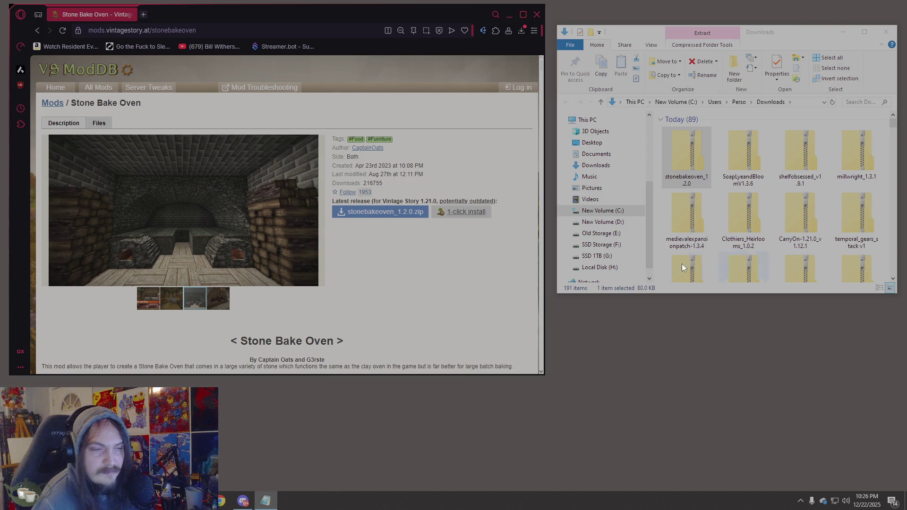
Load the Tailor's Delight page and download tailors_delight-2.1.2.zip
{"action": "left_click", "coordinate": [166, 26]}
{"action": "type", "text": "https://mods.vintagestory.at/tailorsdelight"}
{"action": "key", "text": "Return"}
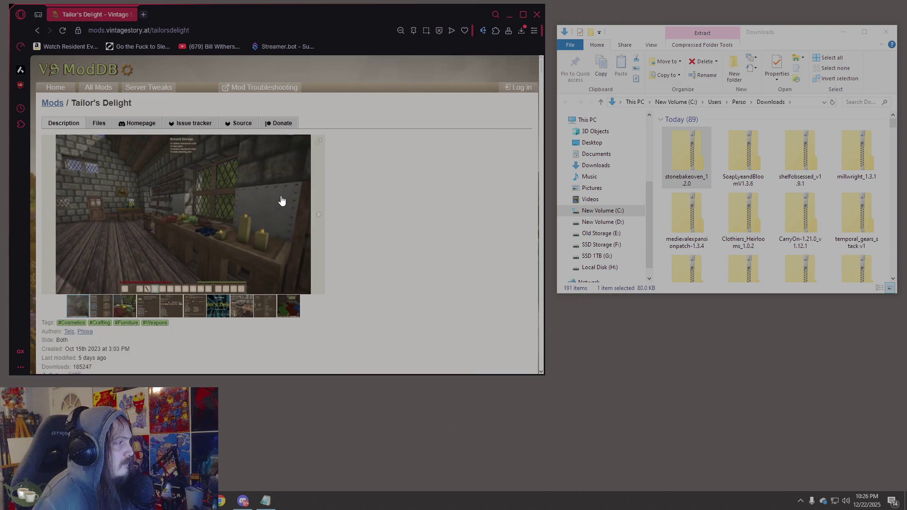
{"action": "scroll", "coordinate": [281, 200], "scroll_direction": "down", "scroll_amount": 4}
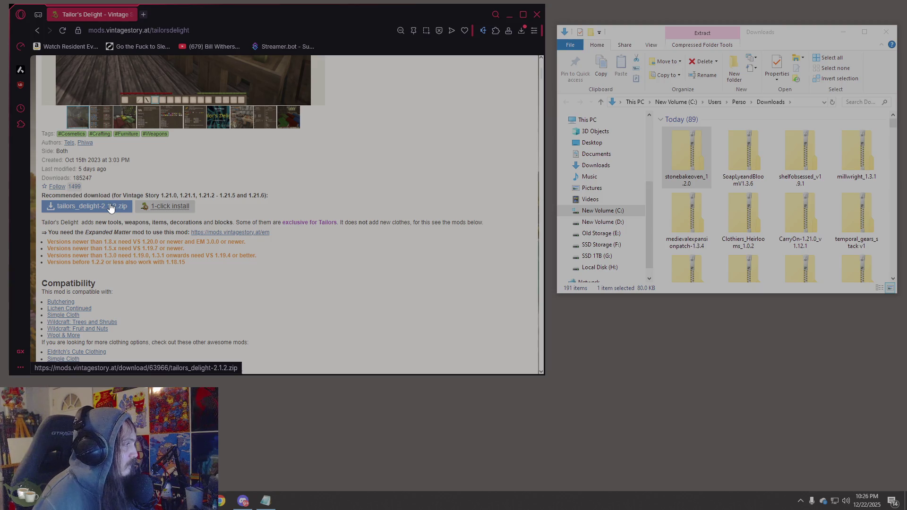
{"action": "scroll", "coordinate": [109, 208], "scroll_direction": "down", "scroll_amount": 4}
{"action": "scroll", "coordinate": [110, 206], "scroll_direction": "down", "scroll_amount": 8}
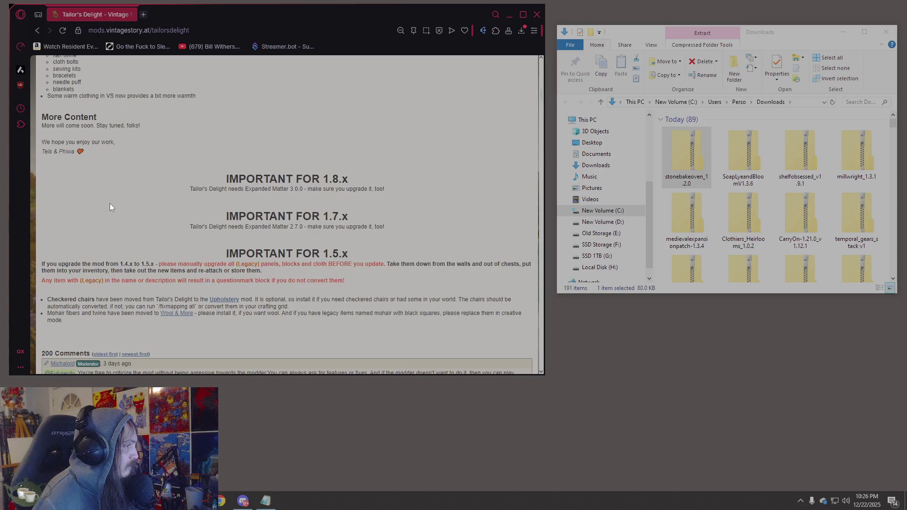
{"action": "scroll", "coordinate": [110, 203], "scroll_direction": "up", "scroll_amount": 12}
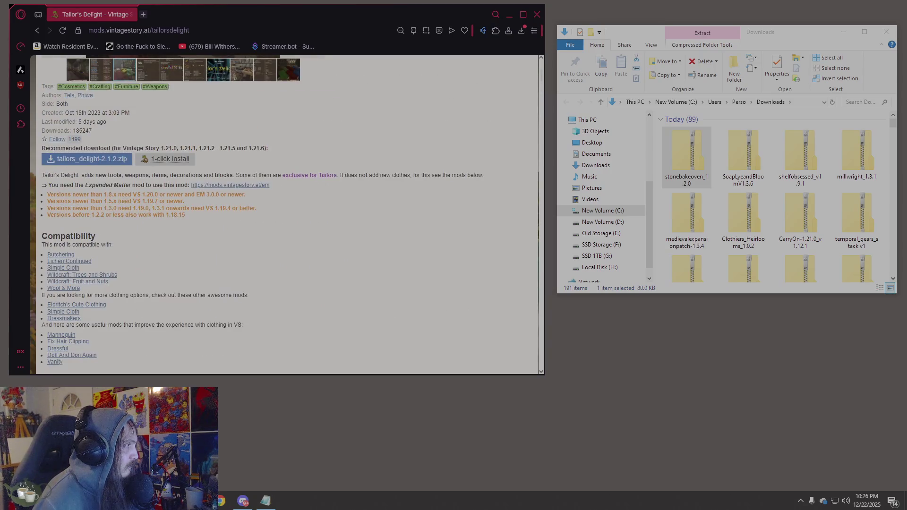
{"action": "left_click", "coordinate": [118, 159]}
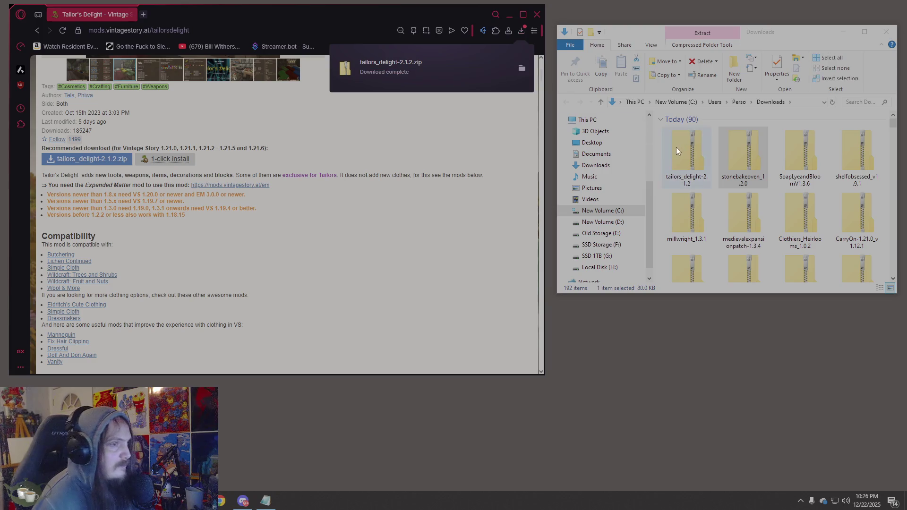
{"action": "left_click", "coordinate": [676, 146]}
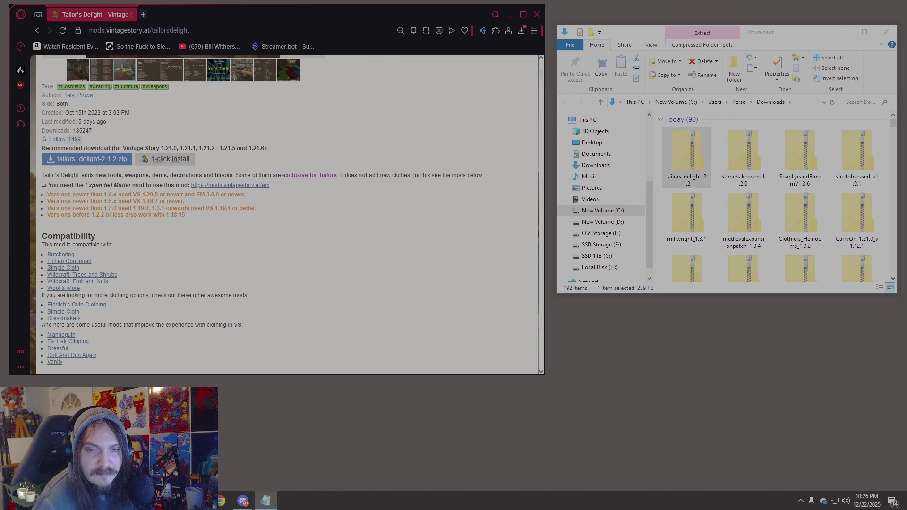
Open the Wallpaper Blocks page from the address suggestions and download its zip
{"action": "left_click", "coordinate": [156, 30]}
{"action": "left_click", "coordinate": [180, 50]}
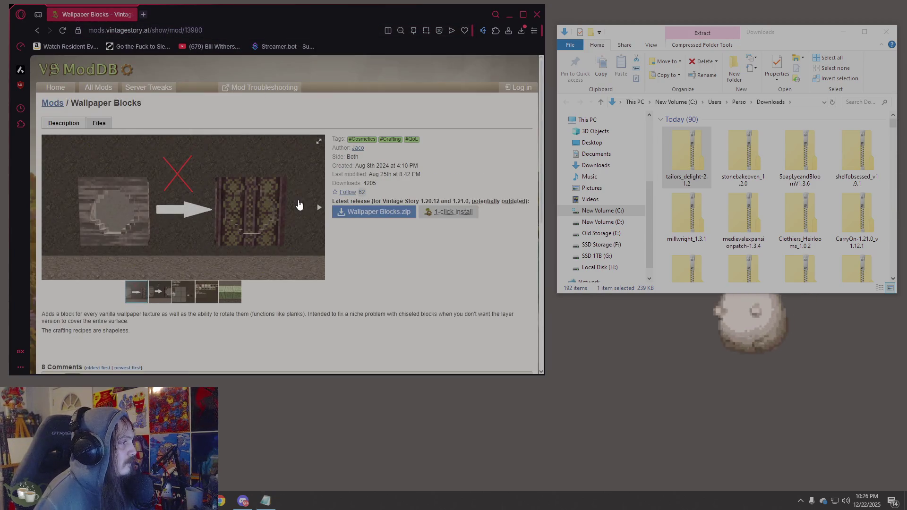
{"action": "scroll", "coordinate": [300, 205], "scroll_direction": "down", "scroll_amount": 2}
{"action": "left_click", "coordinate": [387, 123]}
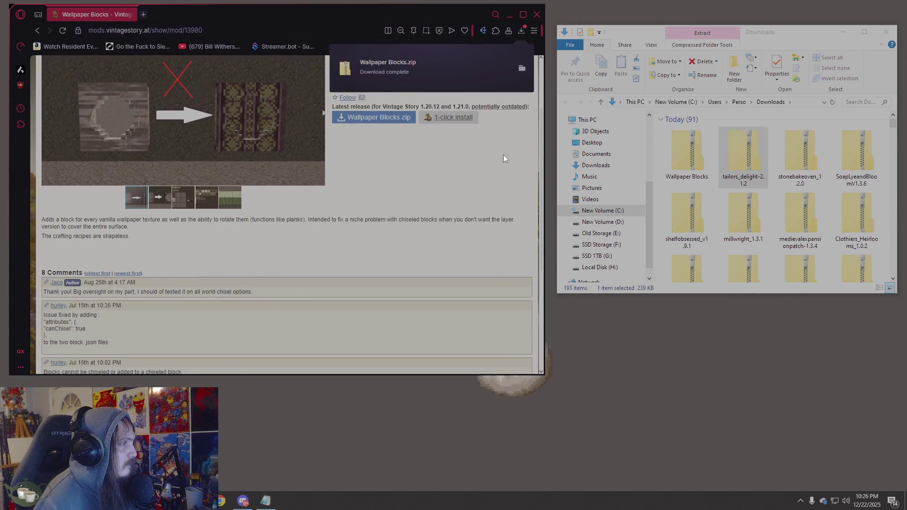
{"action": "left_click", "coordinate": [701, 165]}
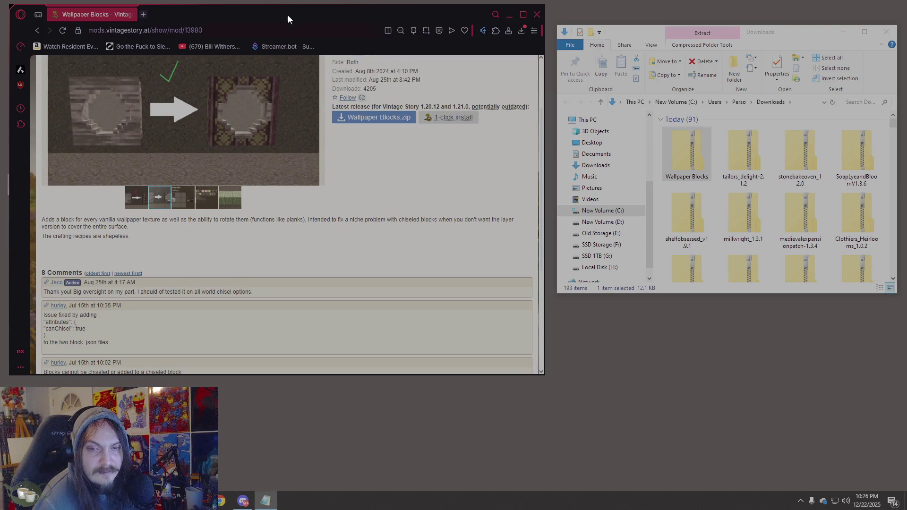
Load the Sortable Storage page and download sortablestorage_2.4.4.zip
{"action": "left_click", "coordinate": [167, 28]}
{"action": "type", "text": "https://mods.vintagestory.at/sortablestorage"}
{"action": "key", "text": "Return"}
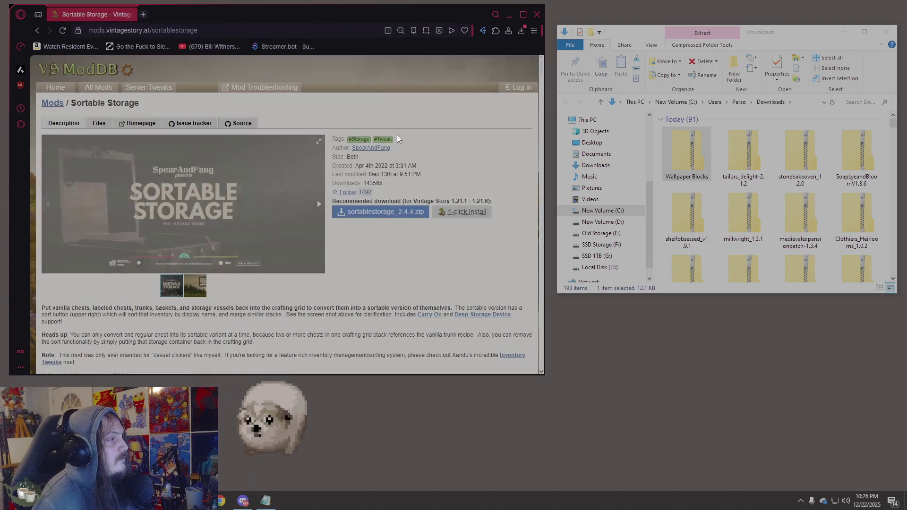
{"action": "left_click", "coordinate": [374, 212]}
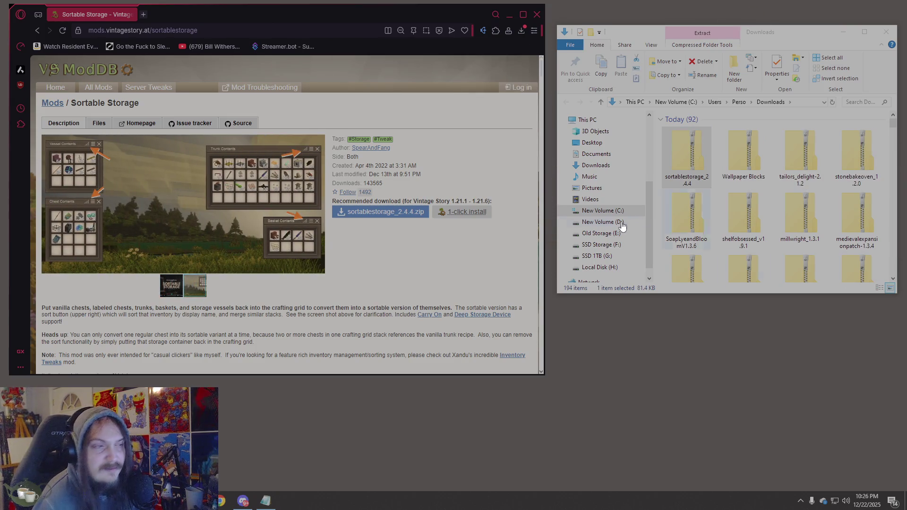
{"action": "left_click", "coordinate": [866, 102]}
Find petai_v4.0.3 by searching Downloads for 'pet', then close the browser and Explorer
{"action": "type", "text": "et"}
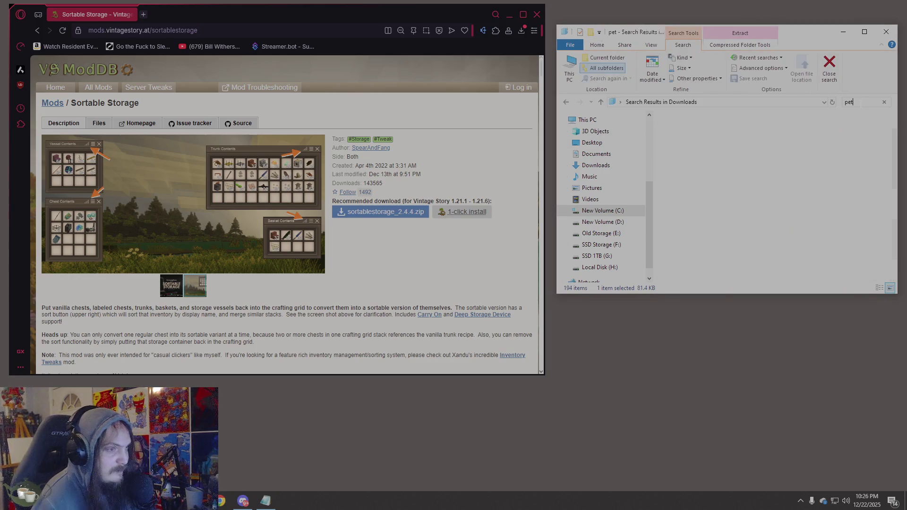
{"action": "left_click", "coordinate": [688, 143]}
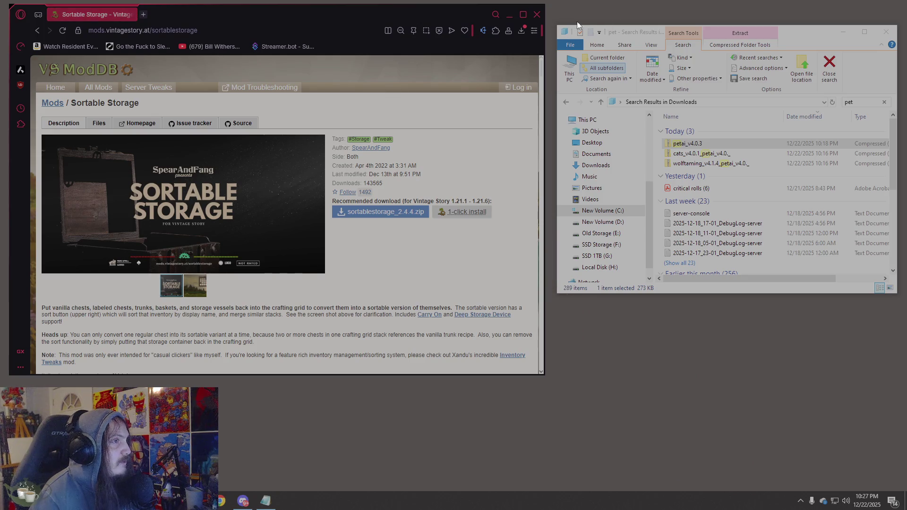
{"action": "left_click", "coordinate": [535, 16]}
{"action": "left_click", "coordinate": [886, 31]}
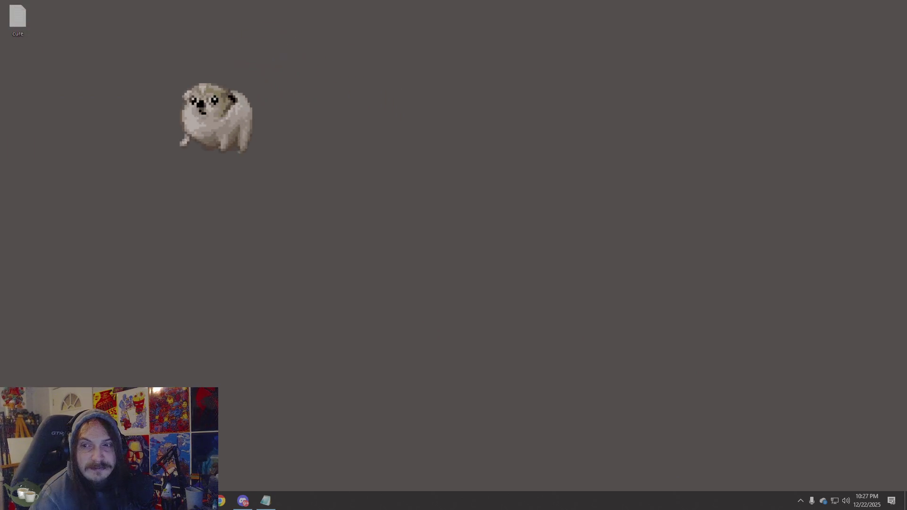
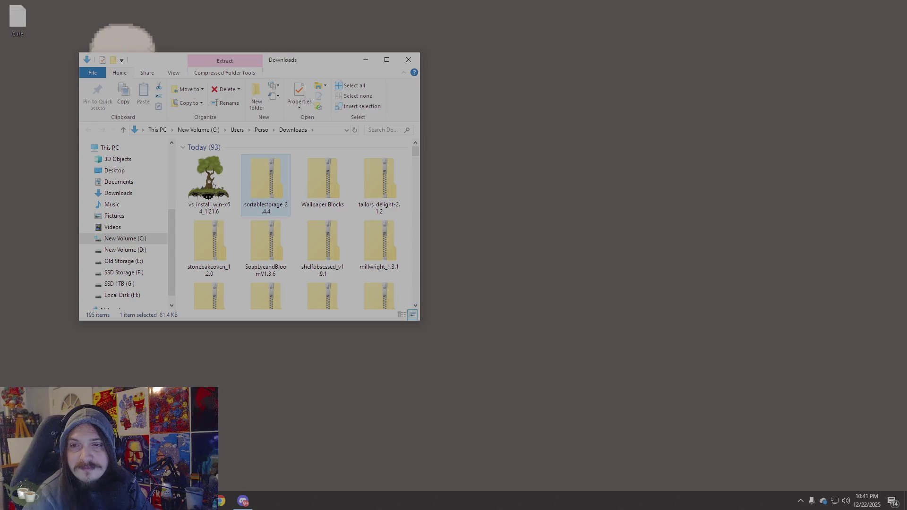
Run the Vintage Story 1.21.6 installer, uninstalling the old version, with default folder, .NET runtime and desktop shortcut
{"action": "double_click", "coordinate": [216, 187]}
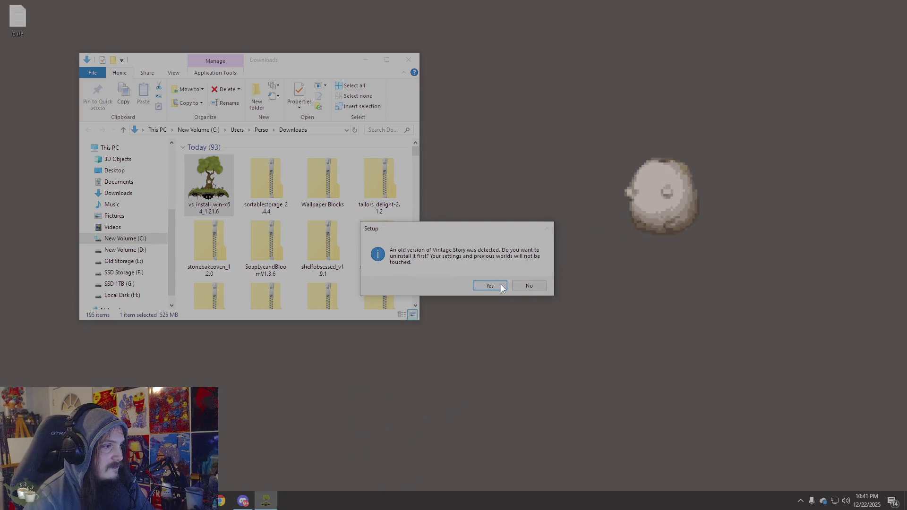
{"action": "left_click", "coordinate": [499, 285]}
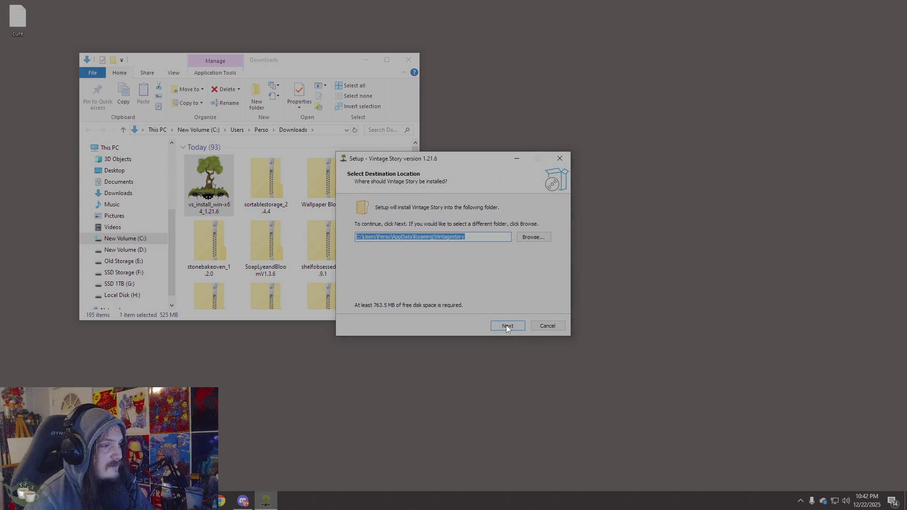
{"action": "left_click", "coordinate": [506, 327]}
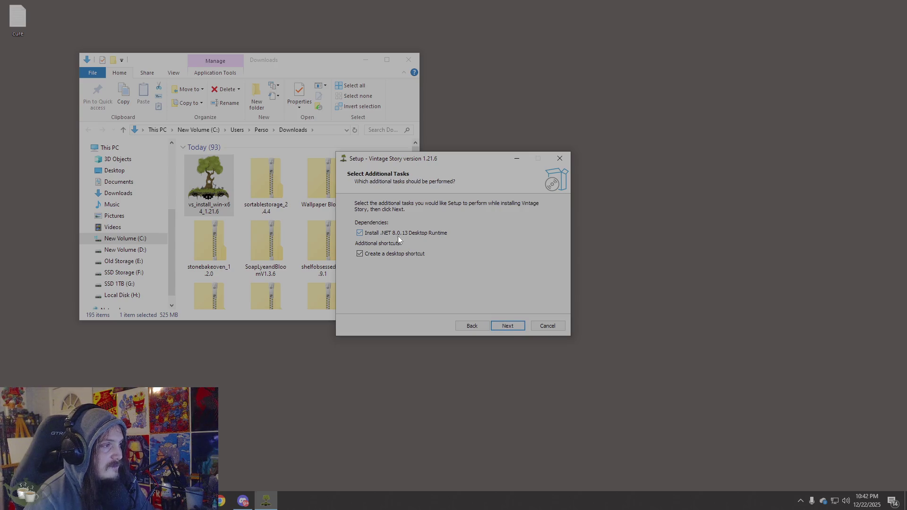
{"action": "left_click", "coordinate": [518, 321]}
{"action": "left_click", "coordinate": [523, 322]}
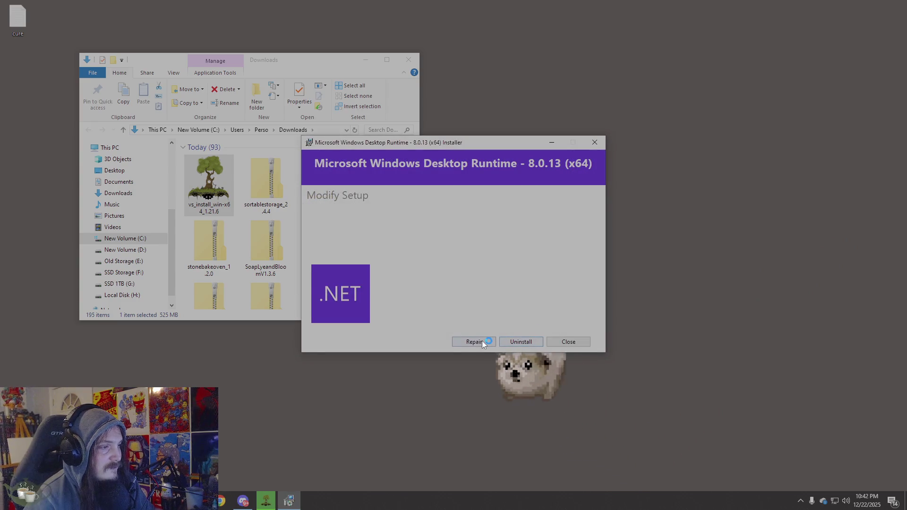
Close the .NET 8.0.13 runtime Modify Setup window without changes and confirm the cancel
{"action": "left_click", "coordinate": [588, 344]}
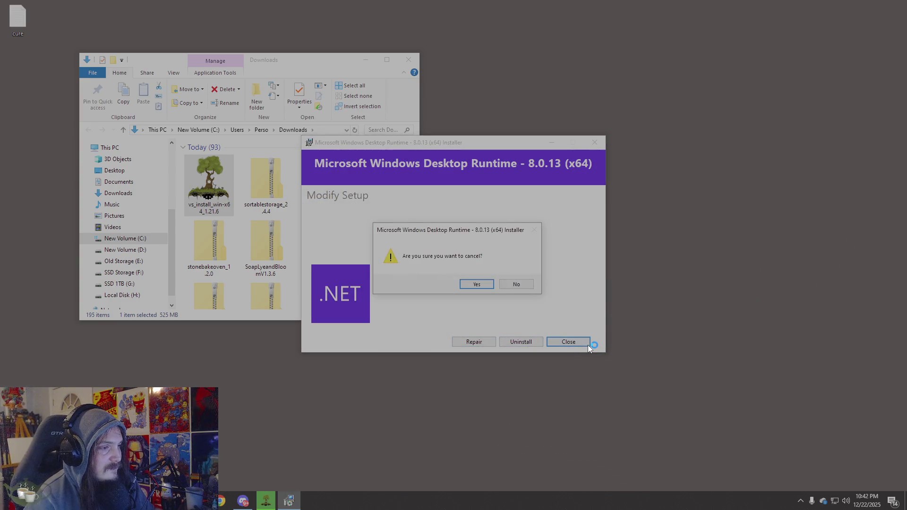
{"action": "left_click", "coordinate": [489, 286]}
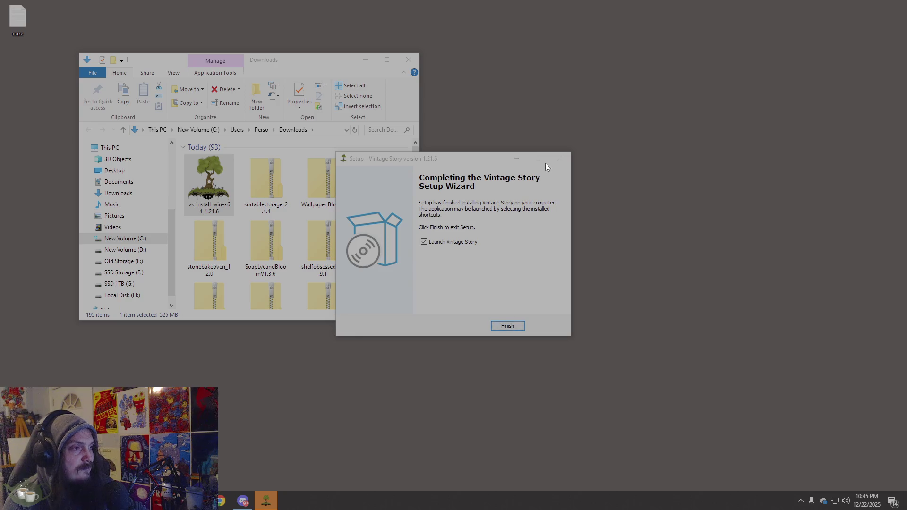
Finish Vintage Story setup and move the Discord direct-messages window to the screen centre
{"action": "left_click", "coordinate": [508, 324]}
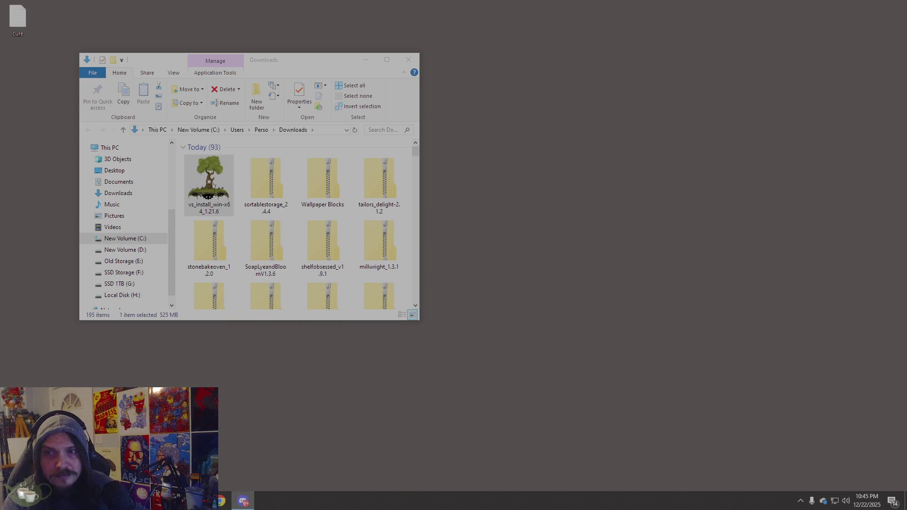
{"action": "mouse_move", "coordinate": [906, 102]}
{"action": "left_mouse_down"}
{"action": "mouse_move", "coordinate": [906, 127]}
{"action": "mouse_move", "coordinate": [639, 100]}
{"action": "left_mouse_up"}
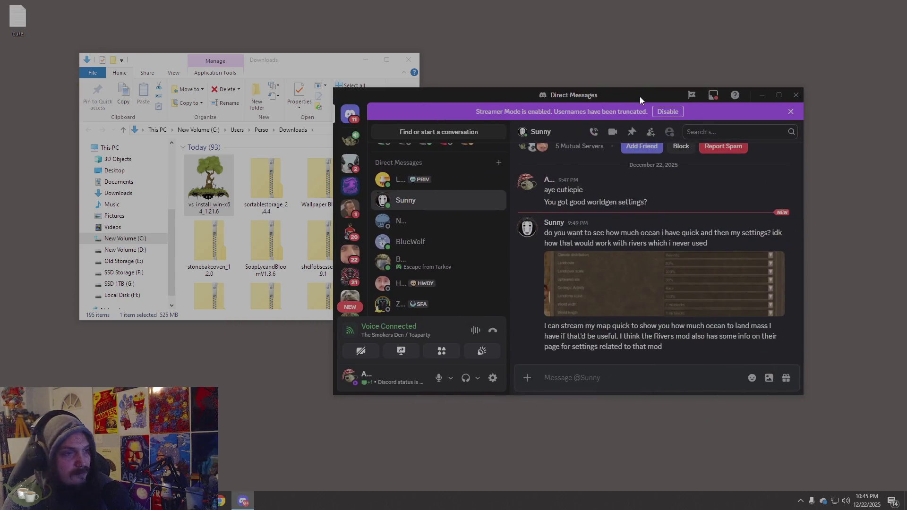
Enlarge the friend's screenshot showing Realistic climate, Landcover 80%, Landcover scale 200%, Upheaval 30%
{"action": "left_click", "coordinate": [775, 280]}
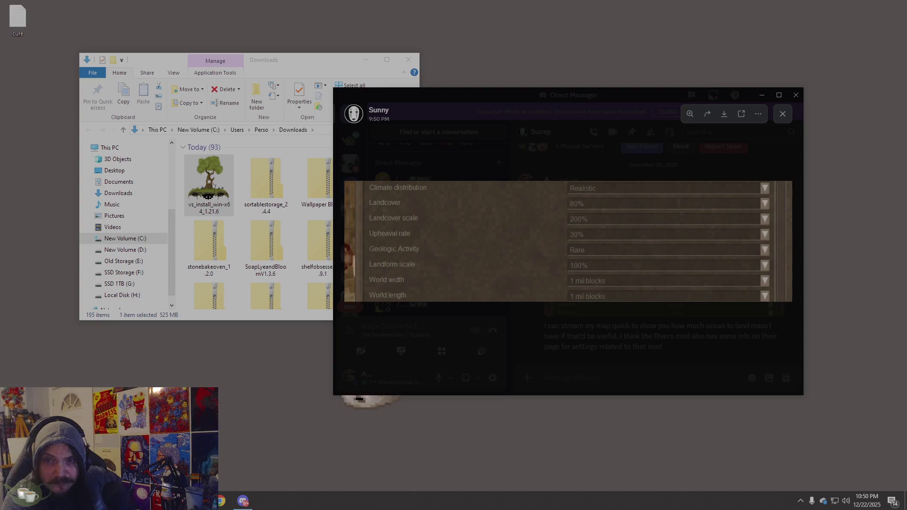
Detach the world setting guide into its own lower-left window and move Discord up-right beside it
{"action": "mouse_move", "coordinate": [422, 202]}
{"action": "left_mouse_down"}
{"action": "mouse_move", "coordinate": [385, 77]}
{"action": "mouse_move", "coordinate": [286, 70]}
{"action": "left_mouse_up"}
{"action": "mouse_move", "coordinate": [461, 77]}
{"action": "left_mouse_down"}
{"action": "mouse_move", "coordinate": [434, 79]}
{"action": "mouse_move", "coordinate": [437, 228]}
{"action": "mouse_move", "coordinate": [458, 383]}
{"action": "mouse_move", "coordinate": [458, 371]}
{"action": "mouse_move", "coordinate": [359, 279]}
{"action": "mouse_move", "coordinate": [350, 231]}
{"action": "mouse_move", "coordinate": [291, 133]}
{"action": "mouse_move", "coordinate": [239, 85]}
{"action": "mouse_move", "coordinate": [233, 262]}
{"action": "left_mouse_up"}
{"action": "left_click_drag", "start_coordinate": [496, 106], "coordinate": [574, 40]}
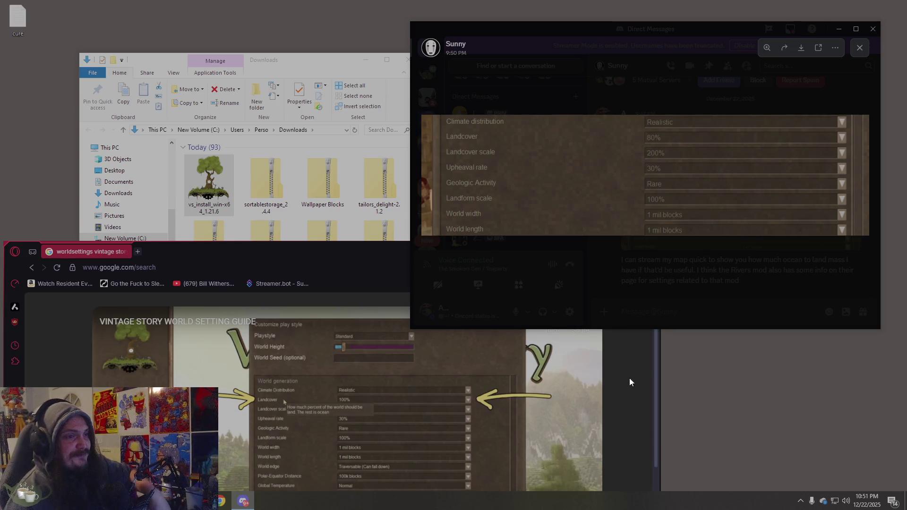
Close the enlarged settings screenshot and switch to the Teaparty server's #occ-chat channel
{"action": "left_click", "coordinate": [678, 289]}
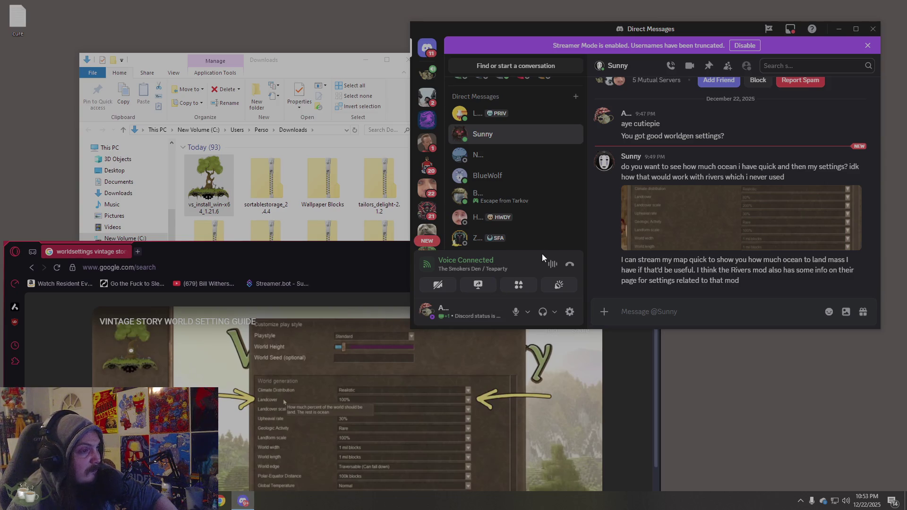
{"action": "left_click", "coordinate": [427, 71]}
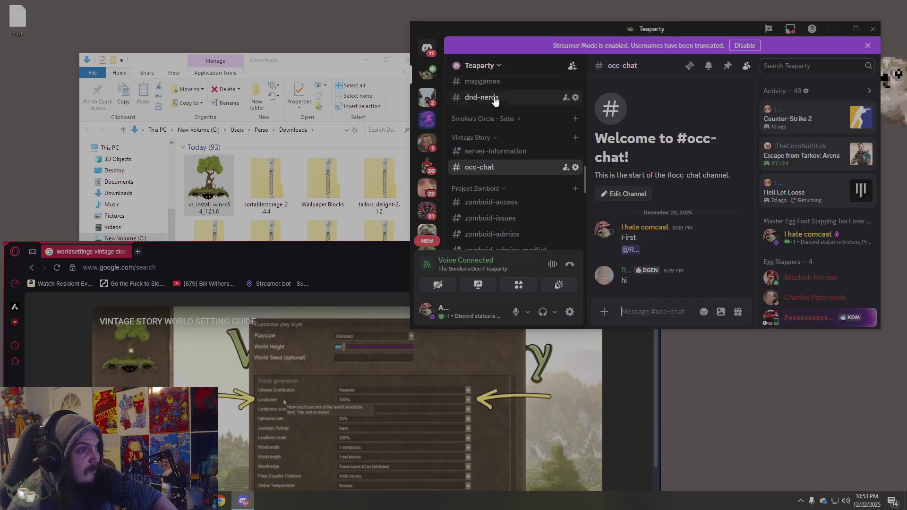
Scroll through the Teaparty channel list, then return to the friend's direct messages
{"action": "scroll", "coordinate": [537, 221], "scroll_direction": "down", "scroll_amount": 5}
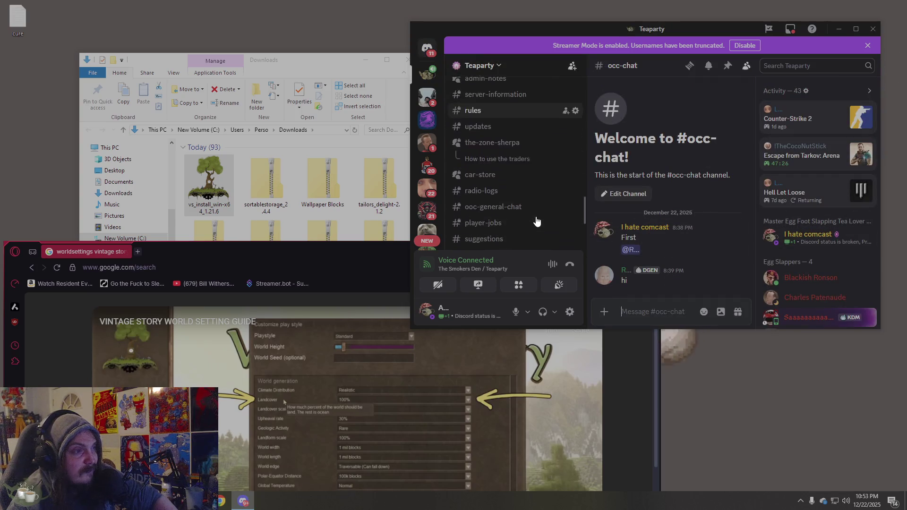
{"action": "scroll", "coordinate": [536, 221], "scroll_direction": "up", "scroll_amount": 3}
{"action": "scroll", "coordinate": [562, 131], "scroll_direction": "up", "scroll_amount": 2}
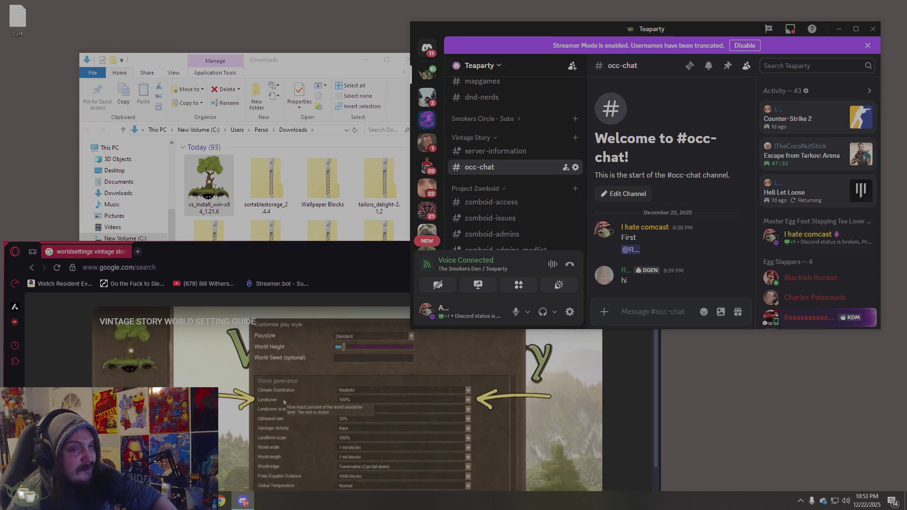
{"action": "scroll", "coordinate": [528, 216], "scroll_direction": "down", "scroll_amount": 5}
{"action": "scroll", "coordinate": [528, 216], "scroll_direction": "up", "scroll_amount": 3}
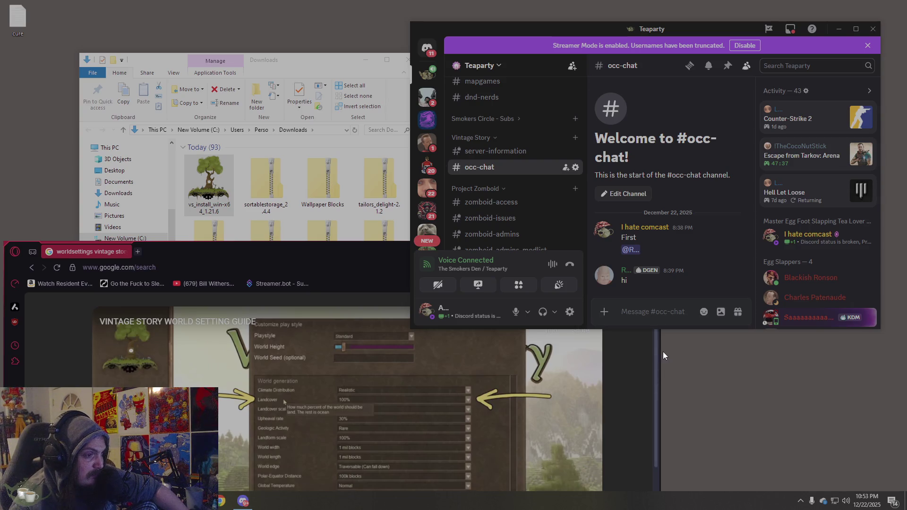
{"action": "left_click", "coordinate": [427, 48]}
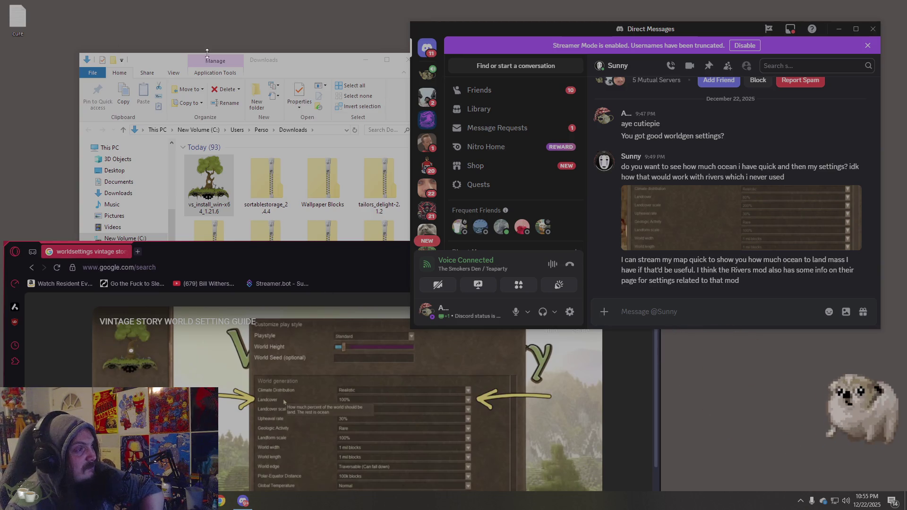
Search the Start menu for 'vintahe' and launch the Vintage Story app
{"action": "key", "text": "super"}
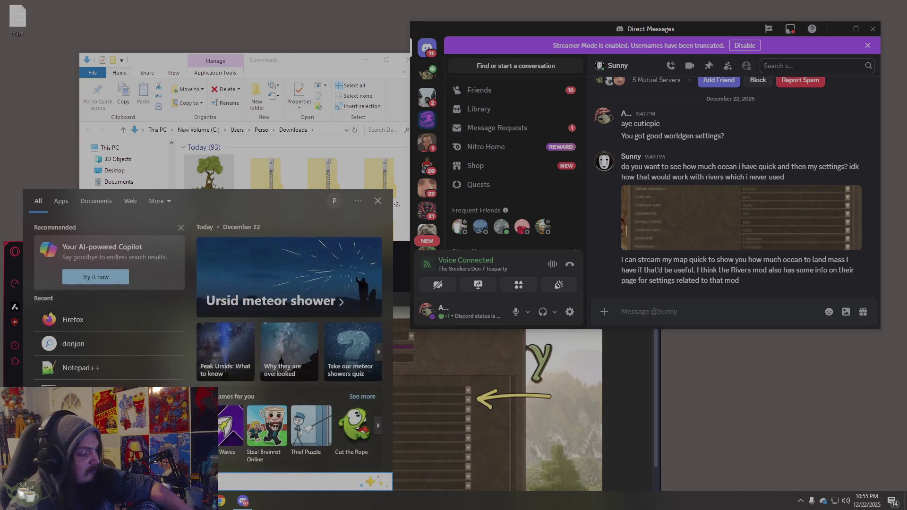
{"action": "type", "text": "vintahe"}
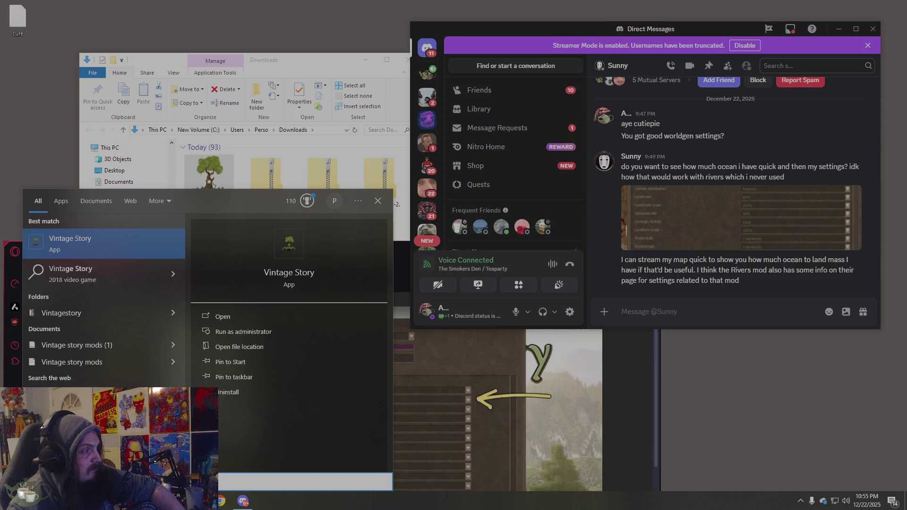
{"action": "left_click", "coordinate": [173, 300]}
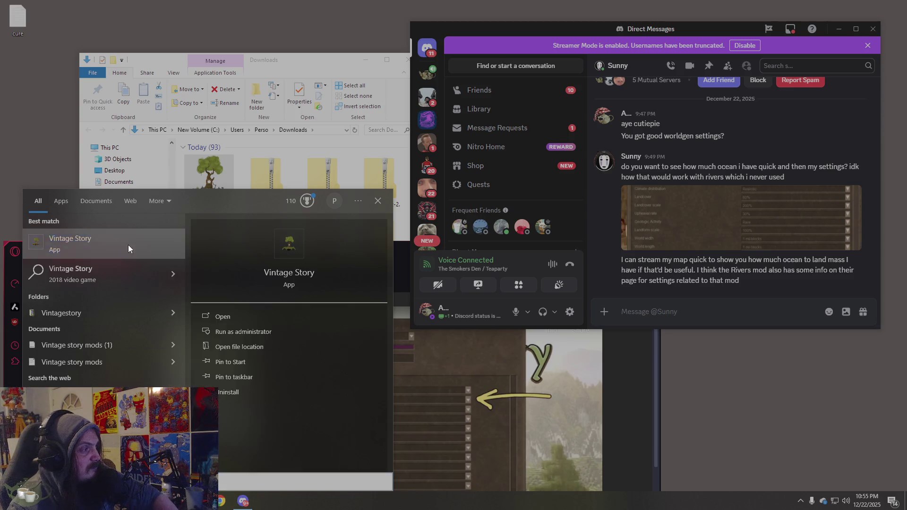
{"action": "left_click", "coordinate": [128, 244]}
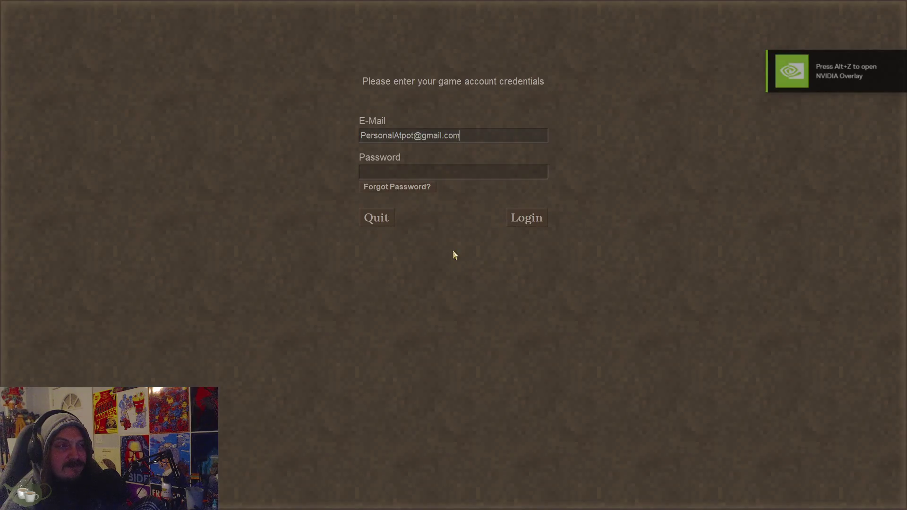
Select the Password field on the Vintage Story login screen, then switch back to the desktop
{"action": "left_click", "coordinate": [454, 176]}
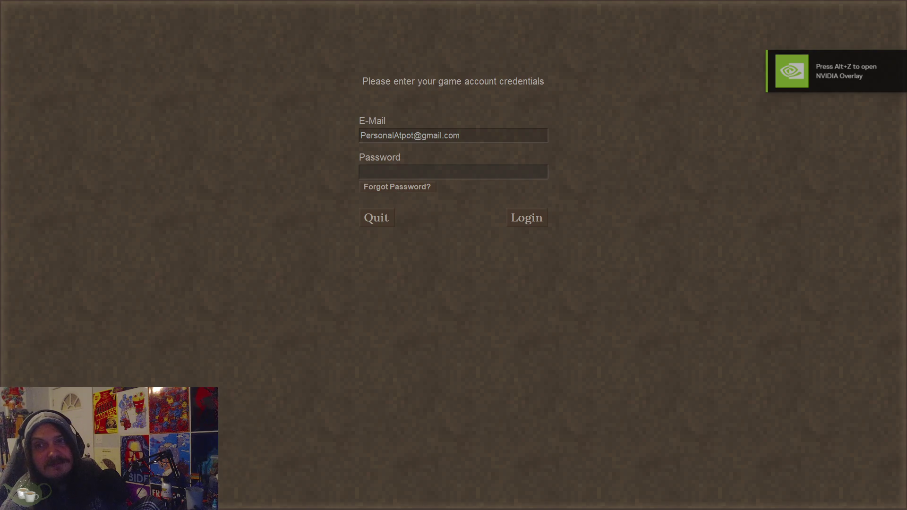
{"action": "key", "text": "alt+Tab"}
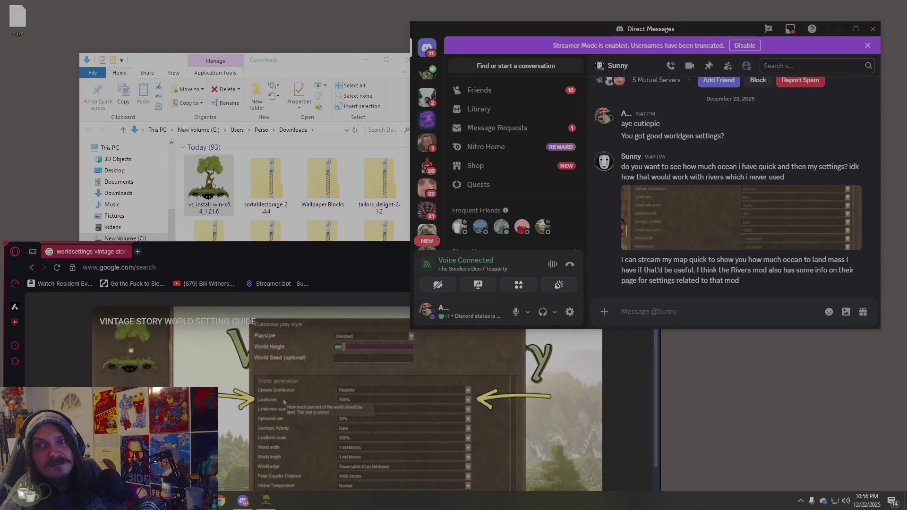